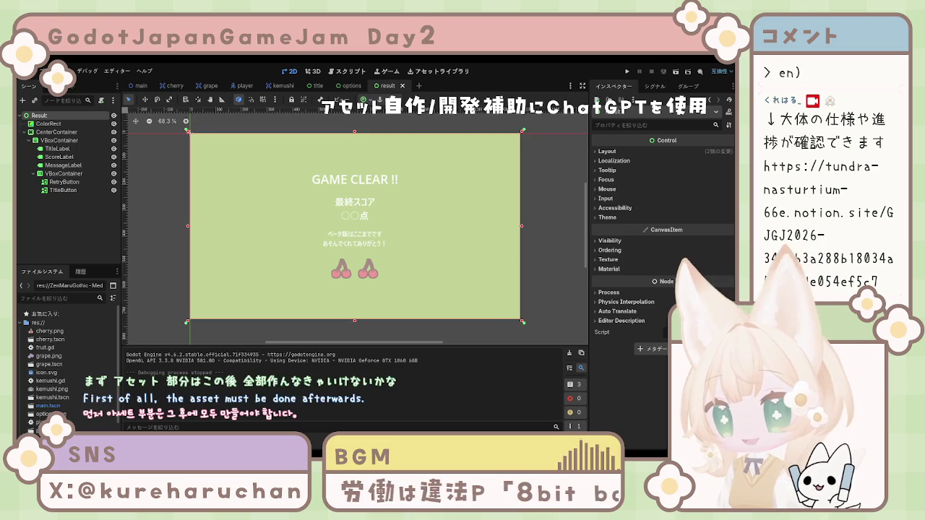
Deselect the Result root node with Escape so the Inspector shows nothing.
{"action": "key", "text": "Escape"}
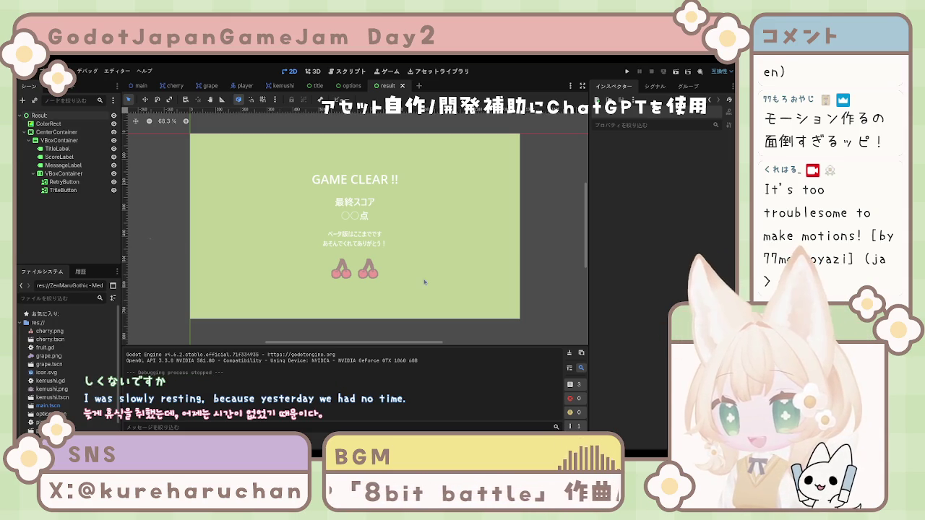
{"action": "scroll", "coordinate": [419, 276], "scroll_direction": "down", "scroll_amount": 1}
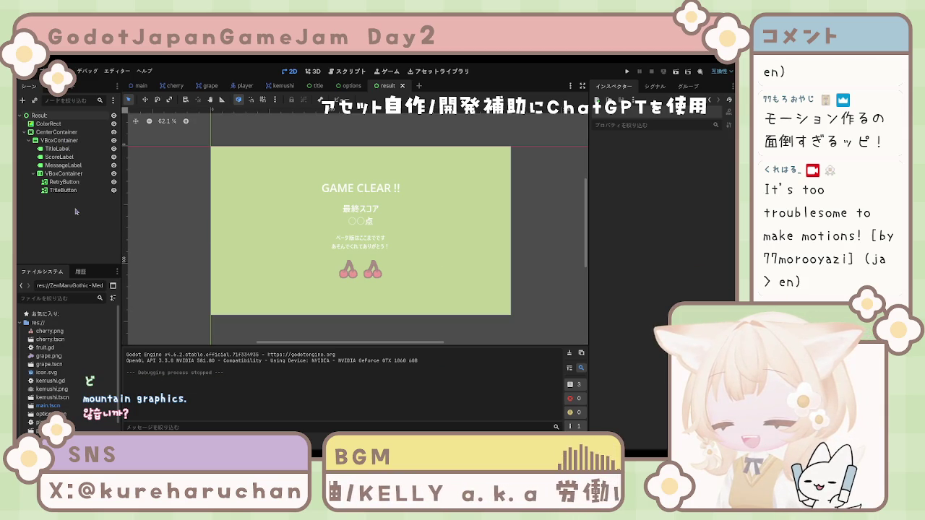
Inspect the result scene's TitleButton and TitleLabel nodes and the label text settings.
{"action": "left_click", "coordinate": [64, 190]}
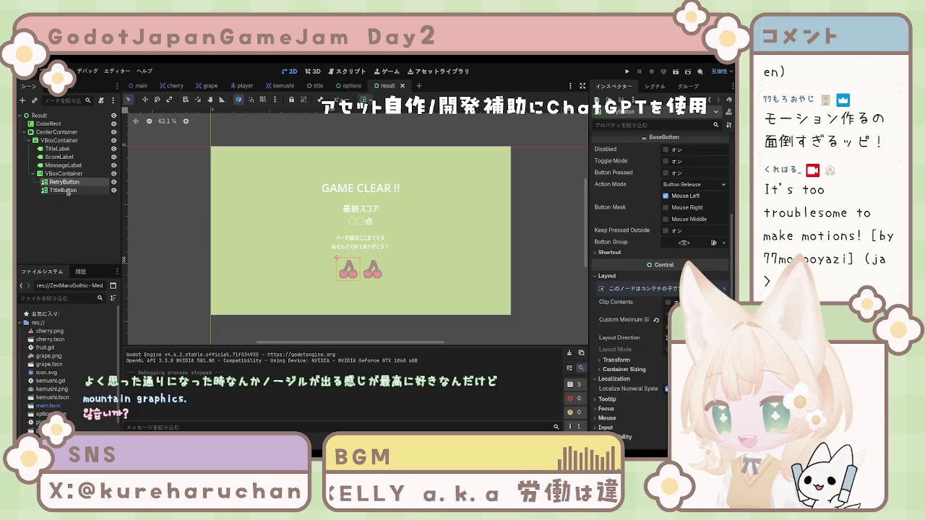
{"action": "left_click", "coordinate": [74, 210]}
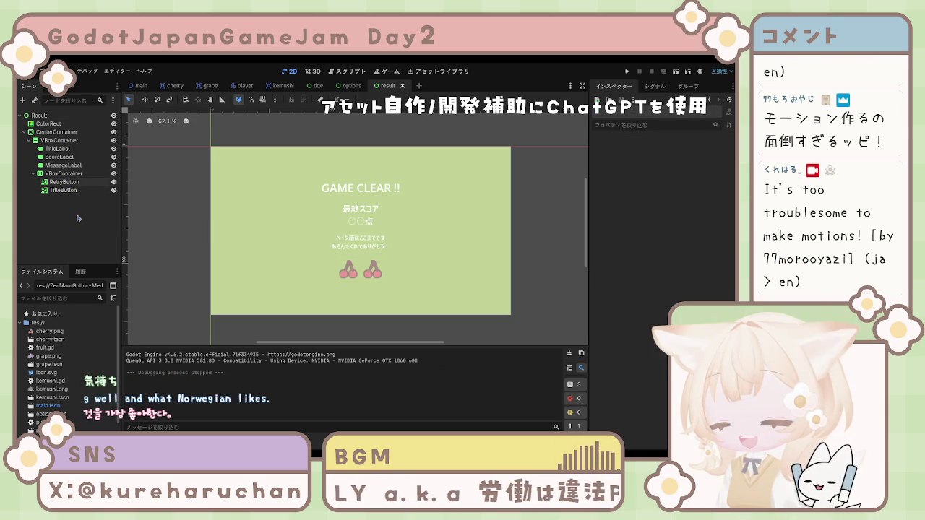
{"action": "left_click", "coordinate": [71, 192]}
{"action": "left_click", "coordinate": [72, 211]}
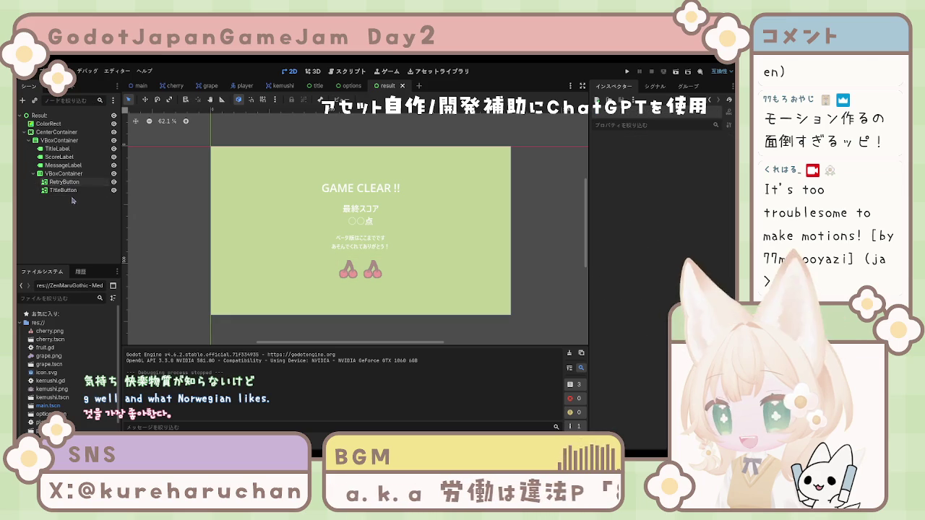
{"action": "left_click", "coordinate": [57, 148]}
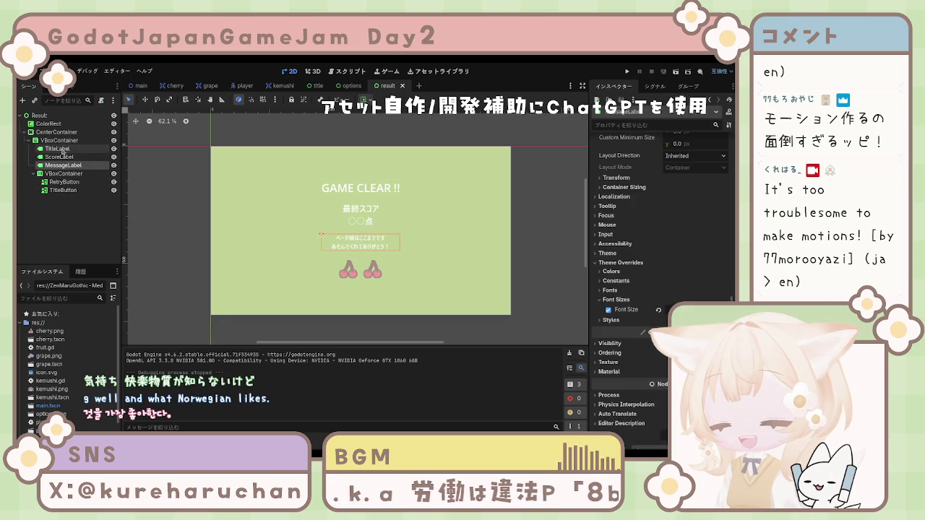
{"action": "left_click", "coordinate": [74, 209]}
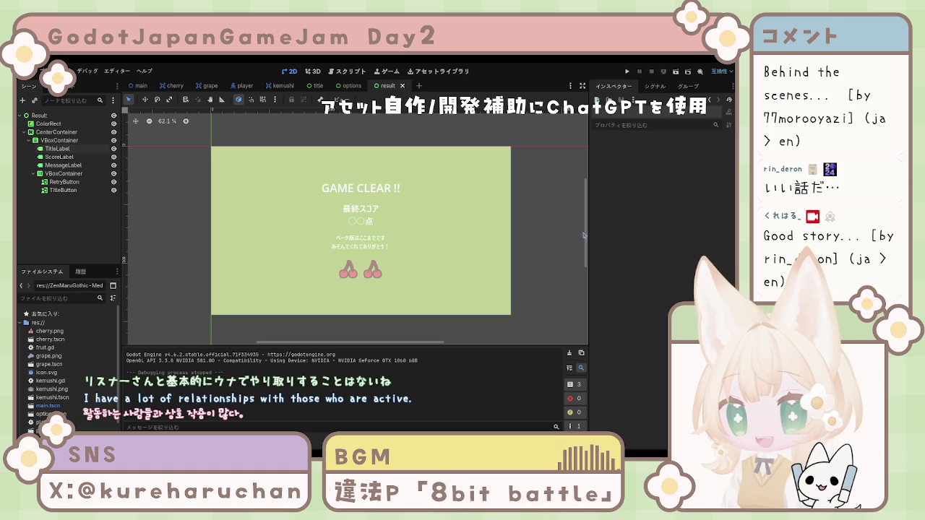
{"action": "left_click_drag", "start_coordinate": [584, 236], "coordinate": [581, 235]}
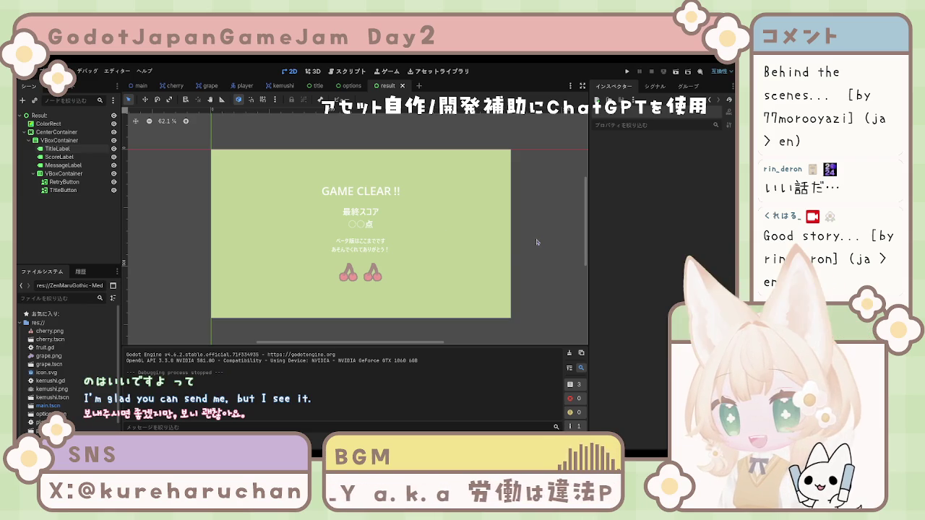
{"action": "scroll", "coordinate": [587, 231], "scroll_direction": "down", "scroll_amount": 1}
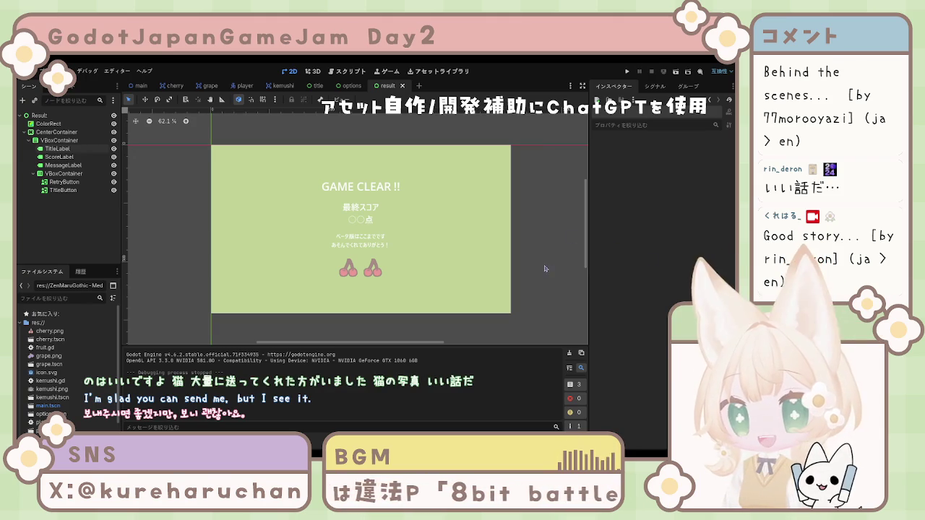
{"action": "left_click", "coordinate": [63, 190]}
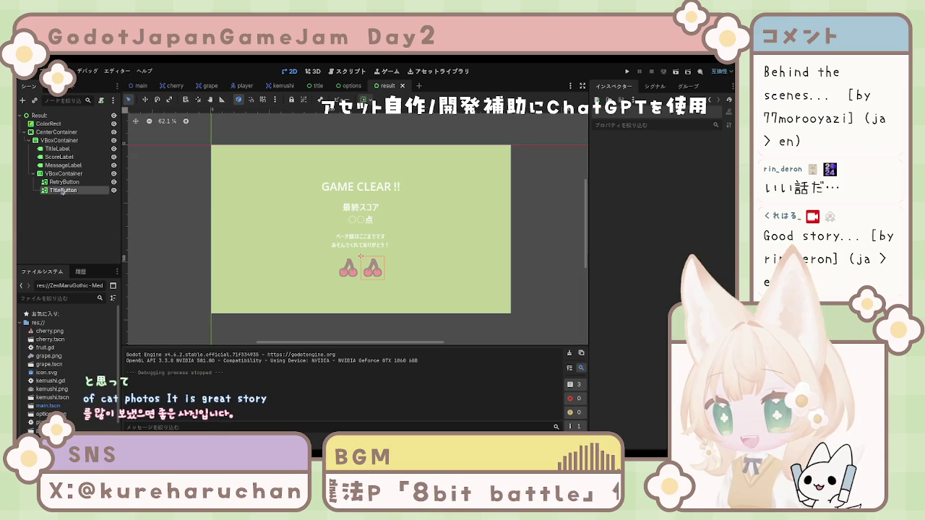
{"action": "left_click", "coordinate": [58, 156], "text": "shift"}
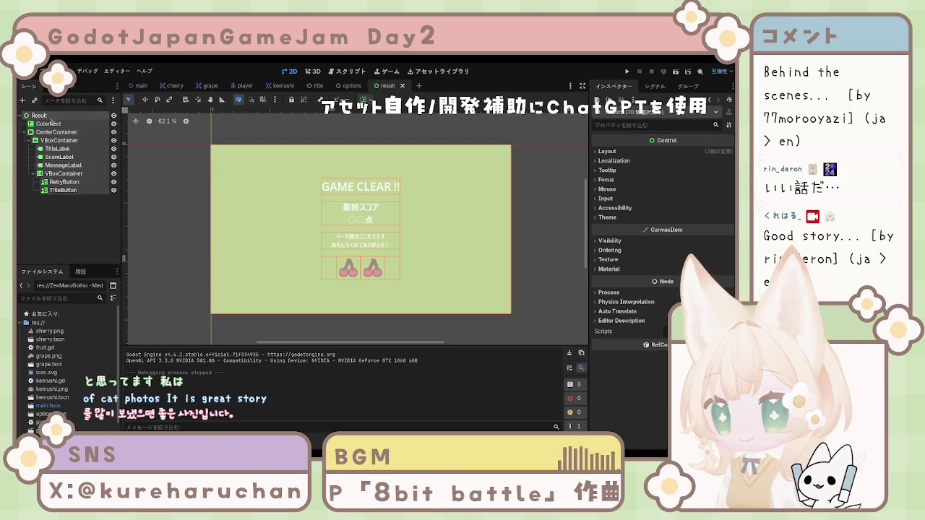
{"action": "left_click", "coordinate": [77, 215]}
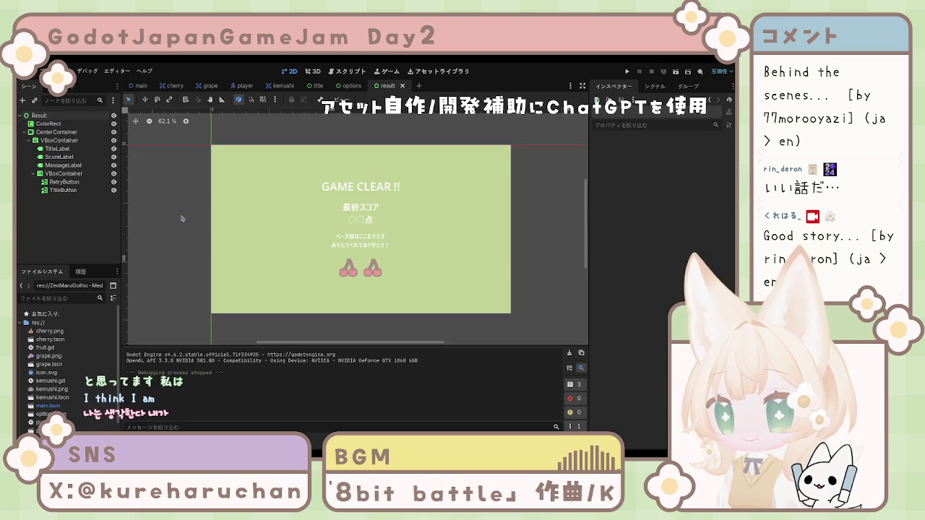
{"action": "scroll", "coordinate": [586, 230], "scroll_direction": "up", "scroll_amount": 1}
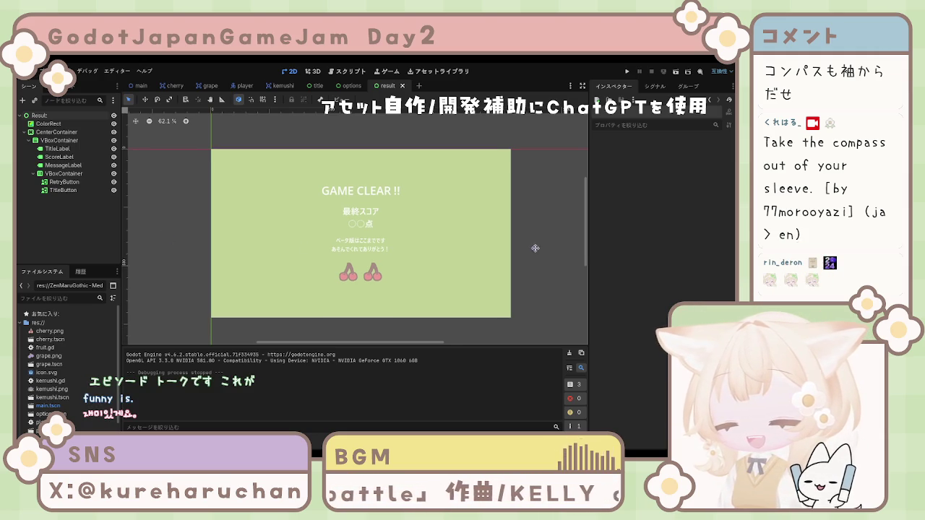
Create a new scene with a User Interface Control node as its root.
{"action": "left_click_drag", "start_coordinate": [536, 250], "coordinate": [540, 243]}
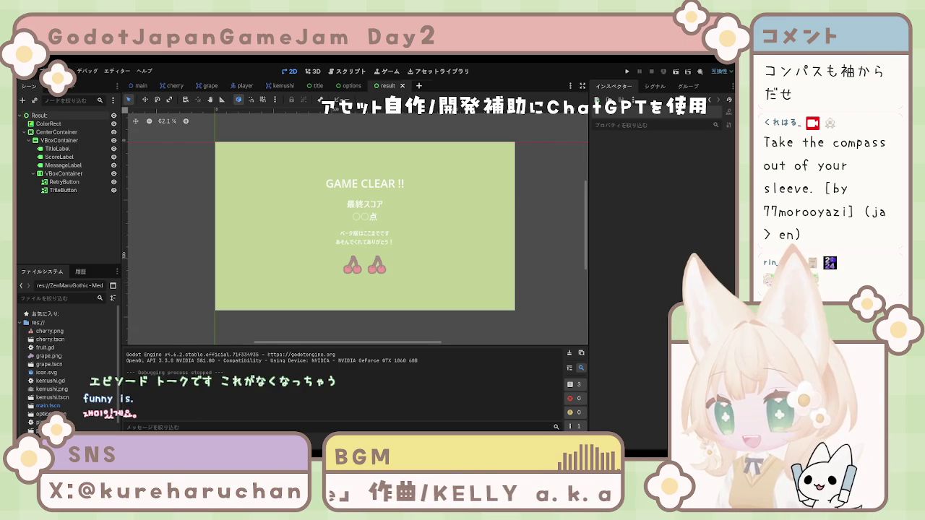
{"action": "key", "text": "ctrl+n"}
{"action": "left_click", "coordinate": [108, 154]}
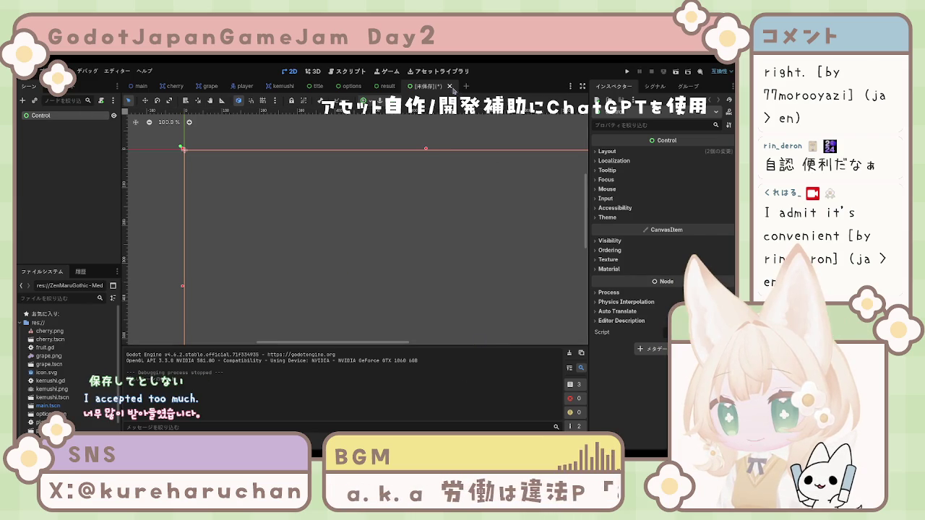
Close the empty scene unsaved, return to the main scene and add a Control under Main.
{"action": "left_click", "coordinate": [450, 86]}
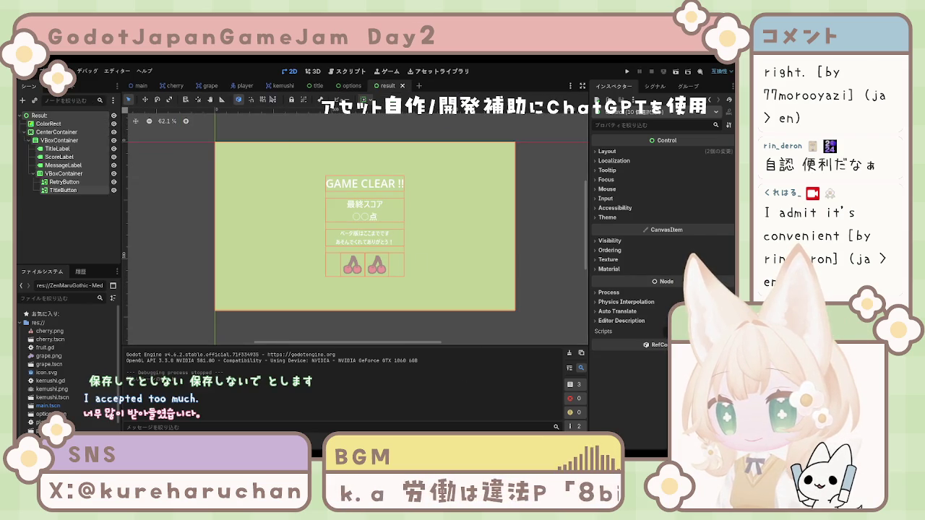
{"action": "left_click", "coordinate": [139, 86]}
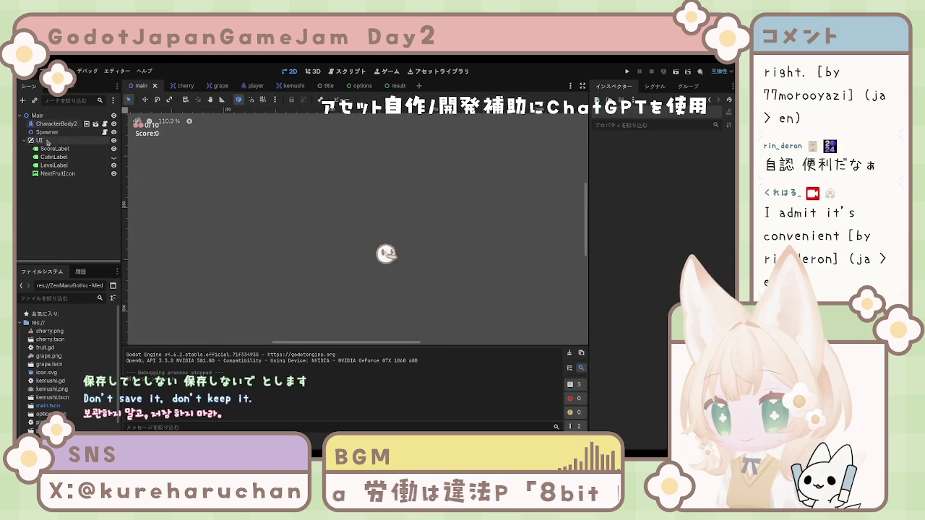
{"action": "left_click", "coordinate": [37, 116]}
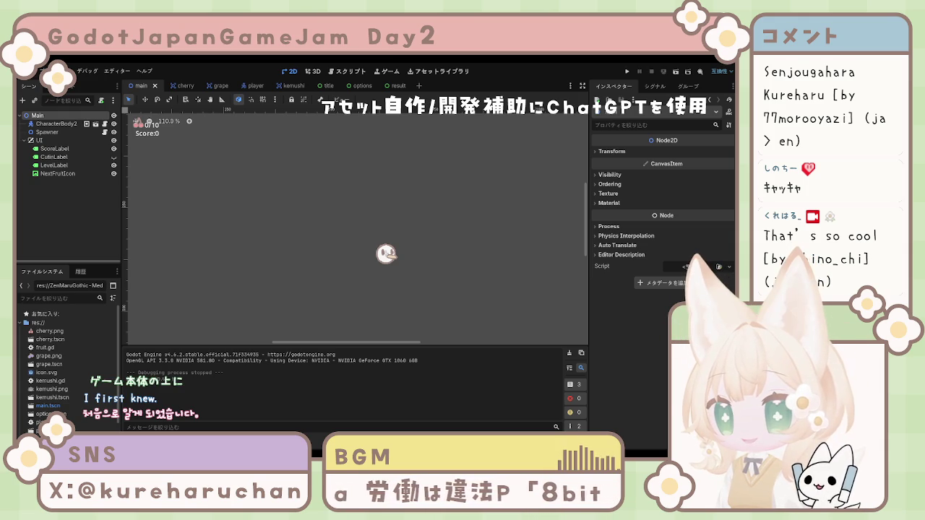
{"action": "key", "text": "Return"}
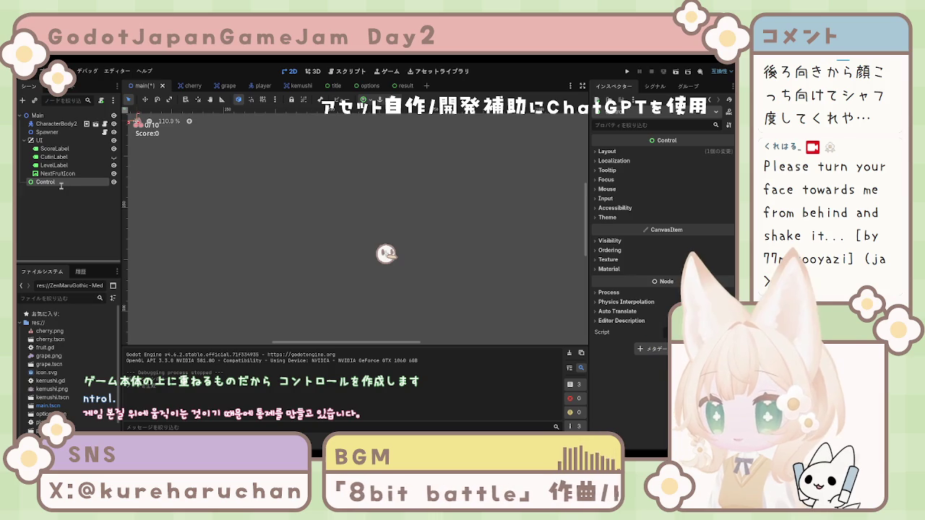
Rename the new Control node under Main to PauseMenu.
{"action": "type", "text": "PauseMenu"}
{"action": "key", "text": "Return"}
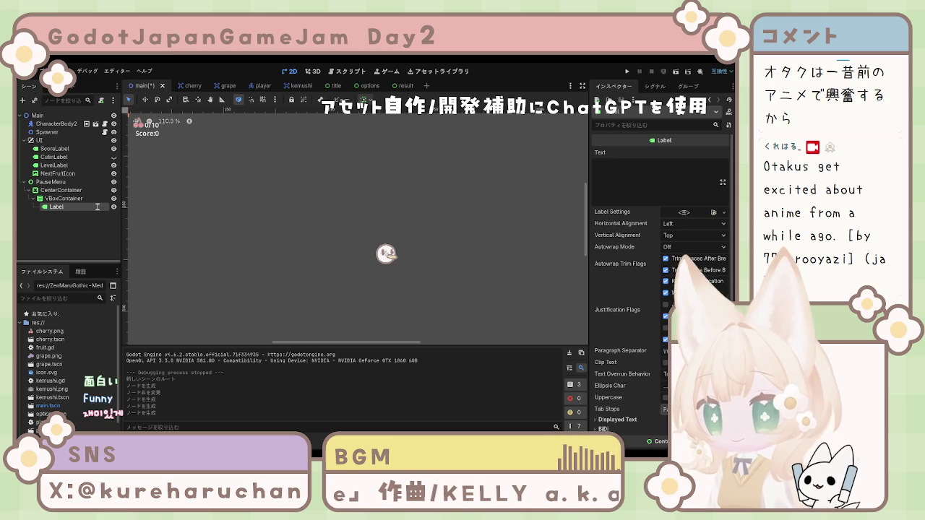
Finish renaming the label to PauseLabel and select the VBoxContainer.
{"action": "type", "text": "Pause"}
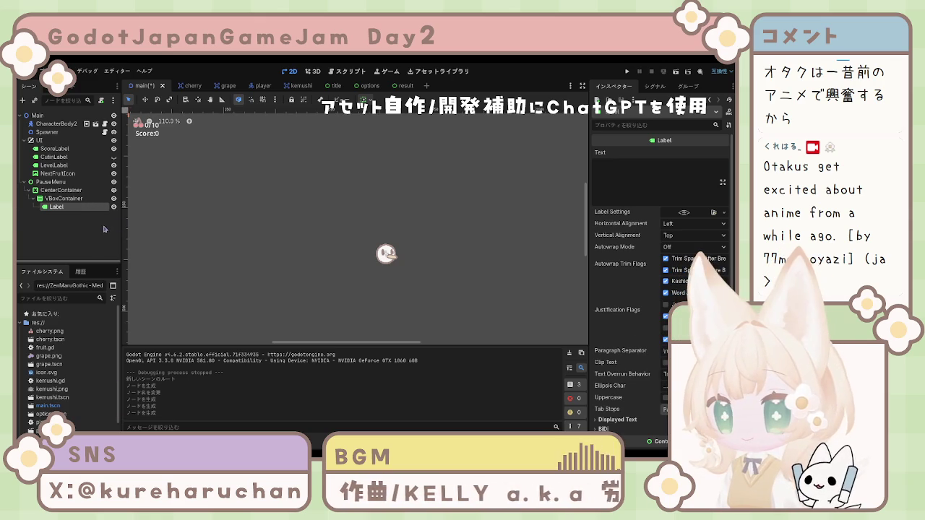
{"action": "key", "text": "Return"}
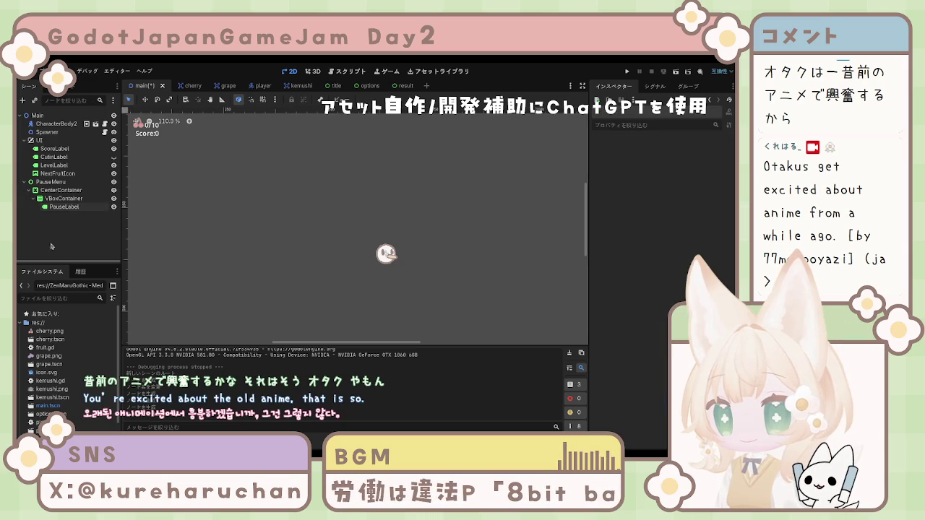
{"action": "left_click", "coordinate": [73, 206]}
{"action": "left_click", "coordinate": [69, 198]}
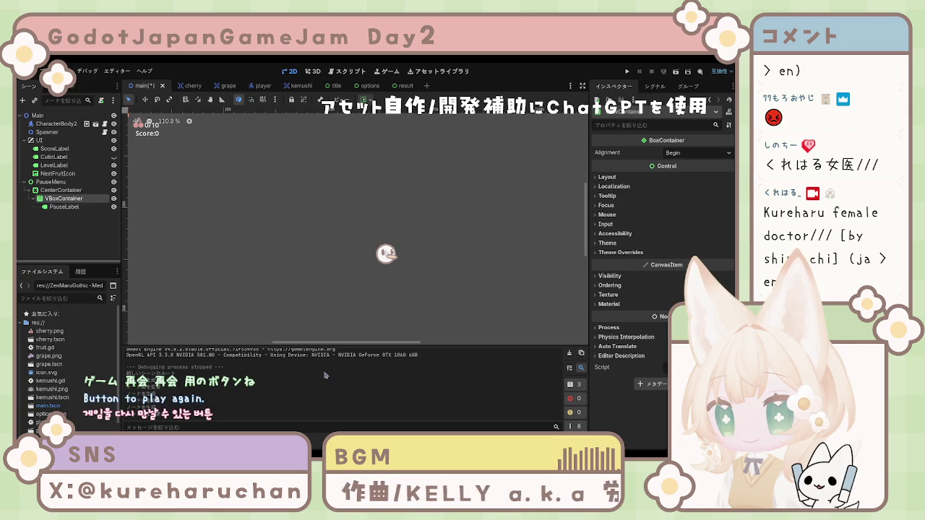
Add a TextureButton under the VBoxContainer named ResumeButton.
{"action": "key", "text": "ctrl+v"}
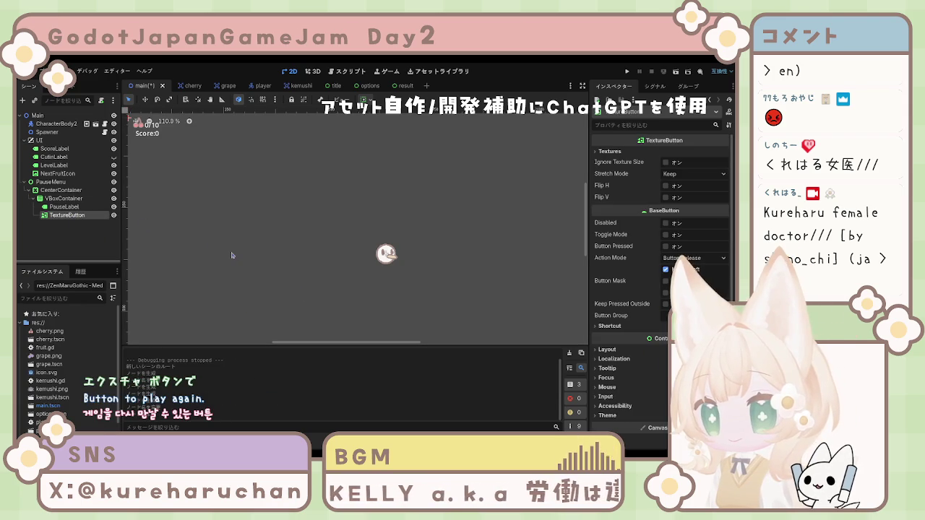
{"action": "key", "text": "F2"}
{"action": "type", "text": "ResumeButton"}
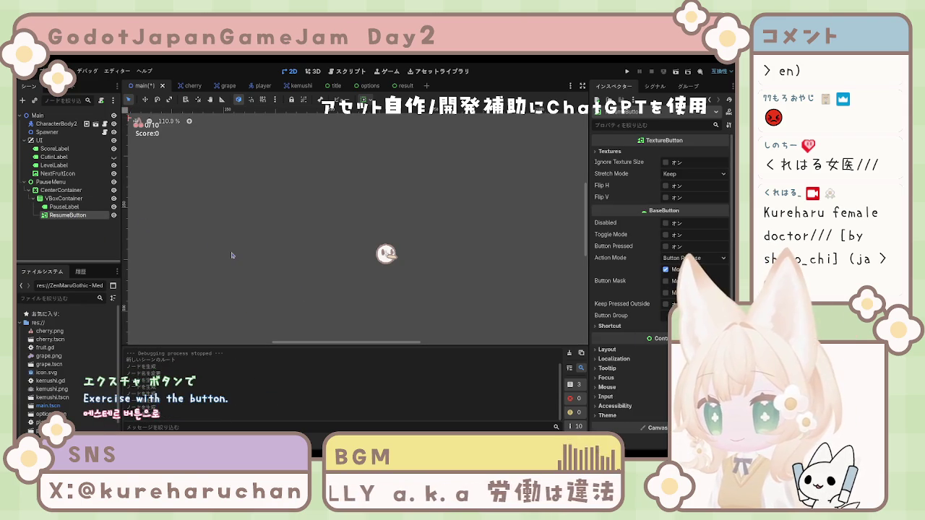
{"action": "left_click", "coordinate": [88, 233]}
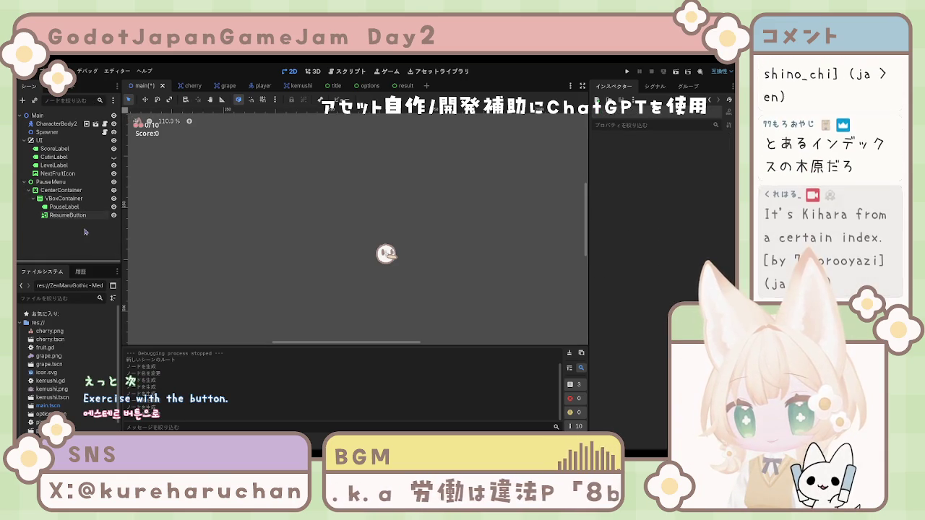
{"action": "left_click", "coordinate": [76, 216]}
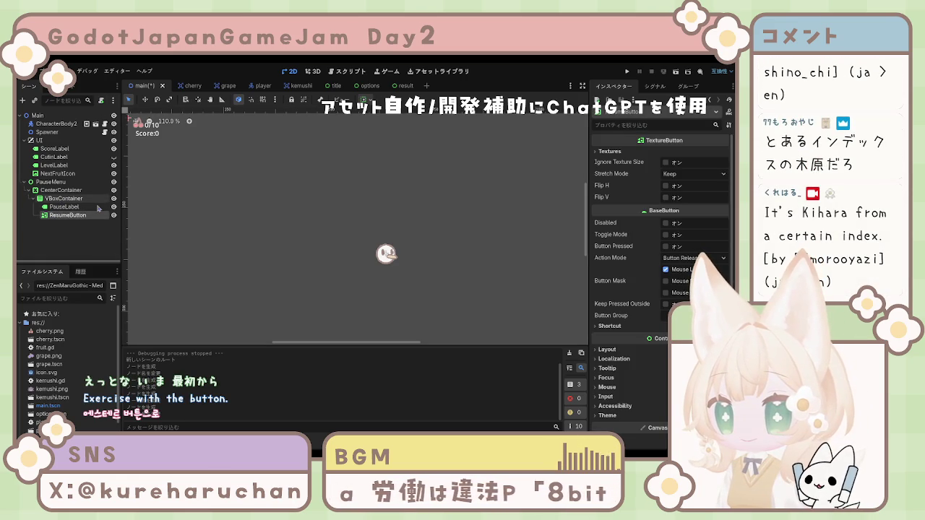
{"action": "left_click", "coordinate": [317, 245]}
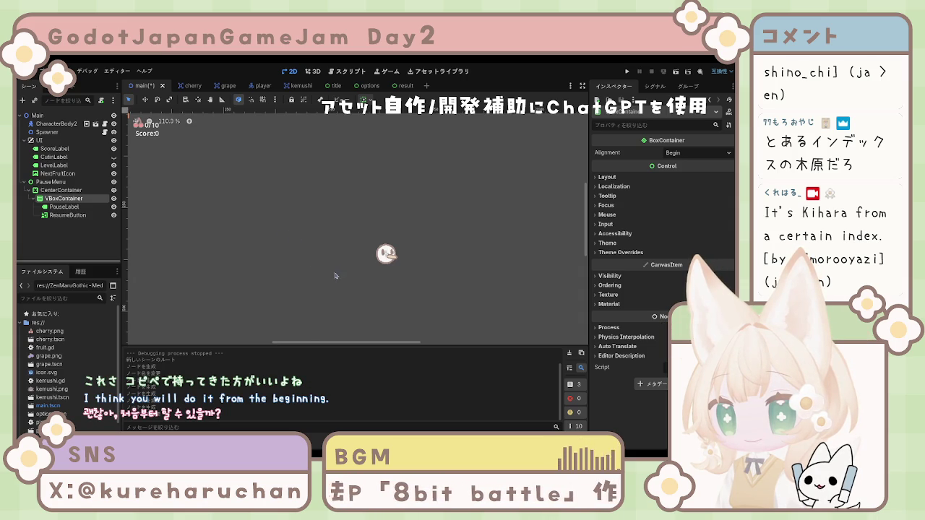
Add a TextureButton named RetryButton to the VBoxContainer and duplicate it.
{"action": "key", "text": "ctrl+v"}
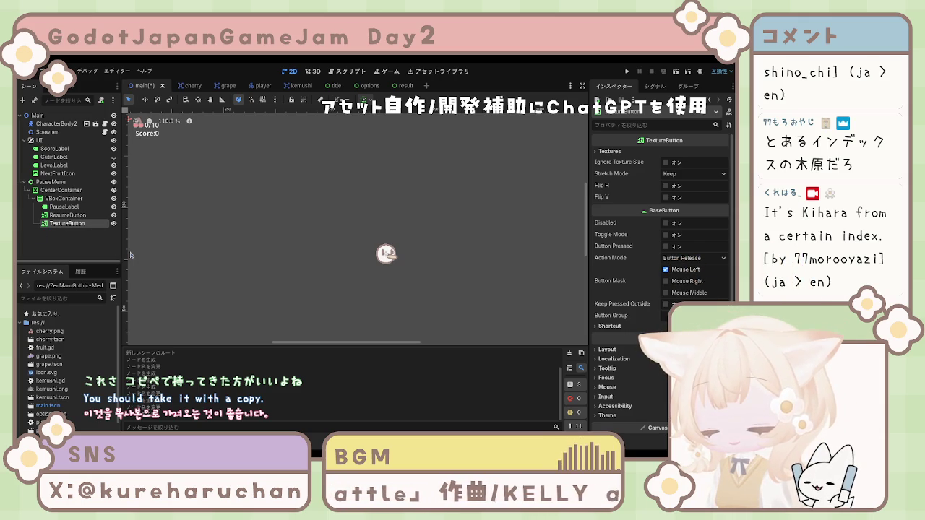
{"action": "double_click", "coordinate": [64, 223]}
{"action": "type", "text": "RetryButton"}
{"action": "key", "text": "Return"}
{"action": "key", "text": "ctrl+d"}
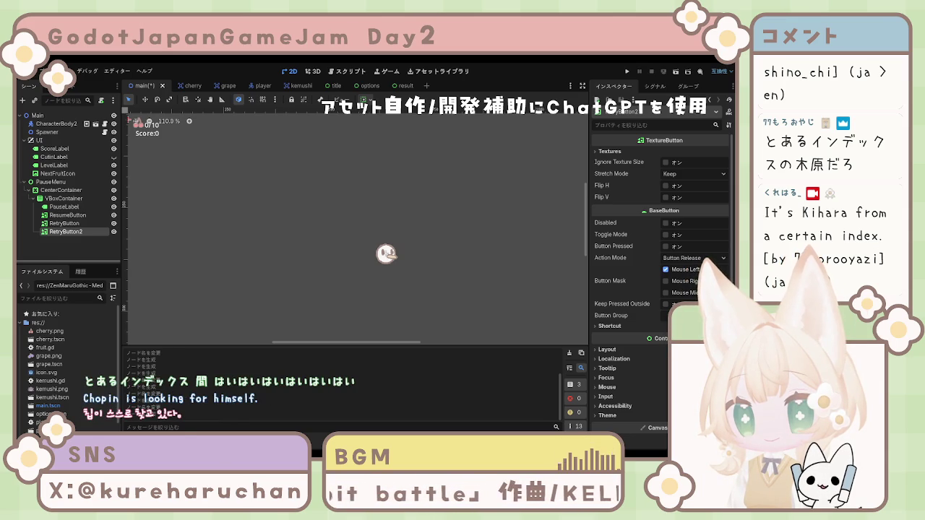
{"action": "key", "text": "ctrl+z"}
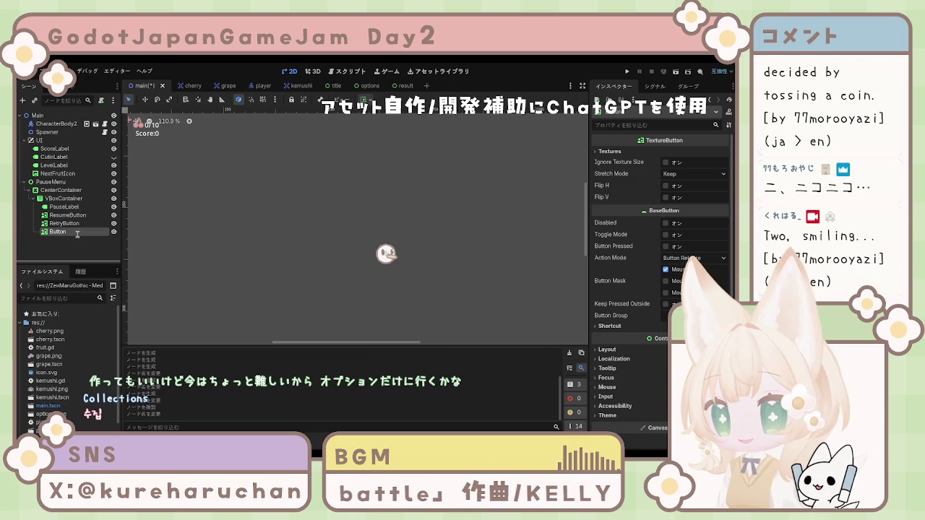
Rename the Button node to OptionButton.
{"action": "type", "text": "Option"}
{"action": "key", "text": "Return"}
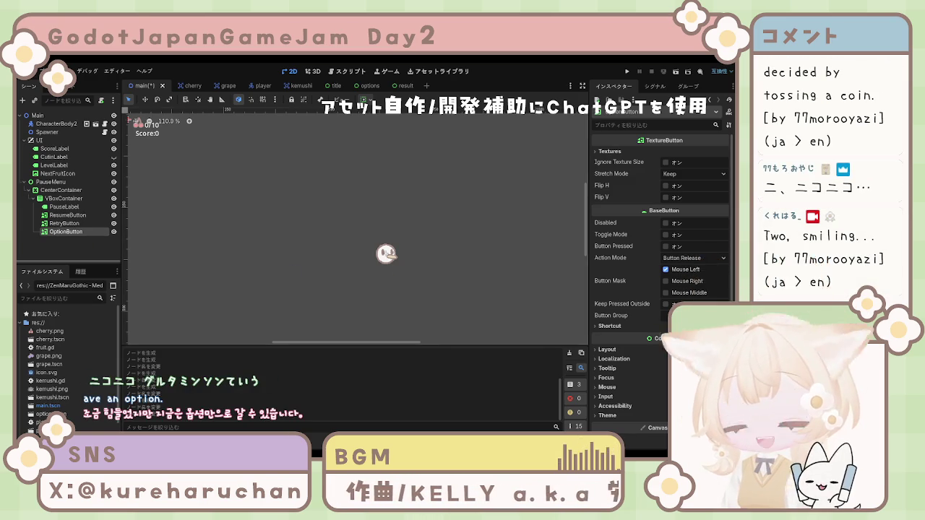
{"action": "left_click", "coordinate": [72, 242]}
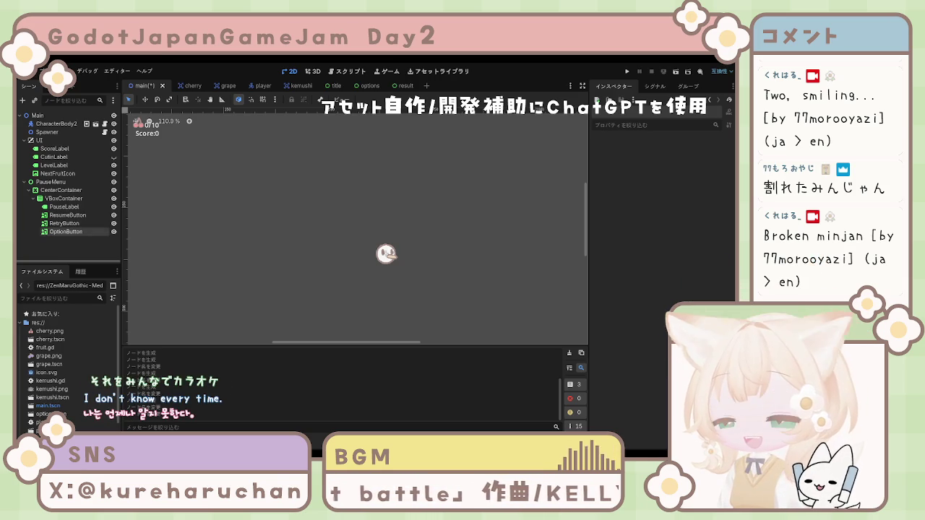
{"action": "left_click", "coordinate": [73, 231]}
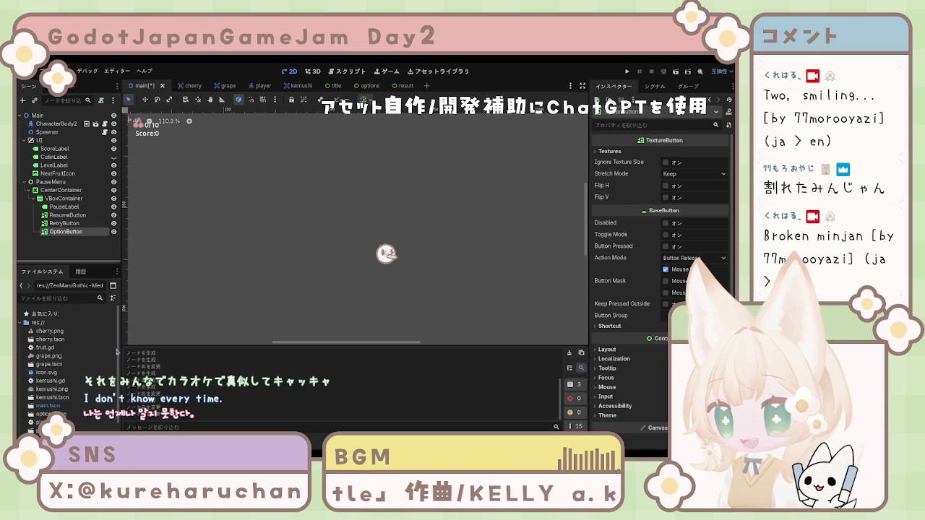
Duplicate OptionButton and name the copy TitleButton.
{"action": "key", "text": "ctrl+d"}
{"action": "key", "text": "F2"}
{"action": "type", "text": "TitleButton"}
{"action": "key", "text": "Return"}
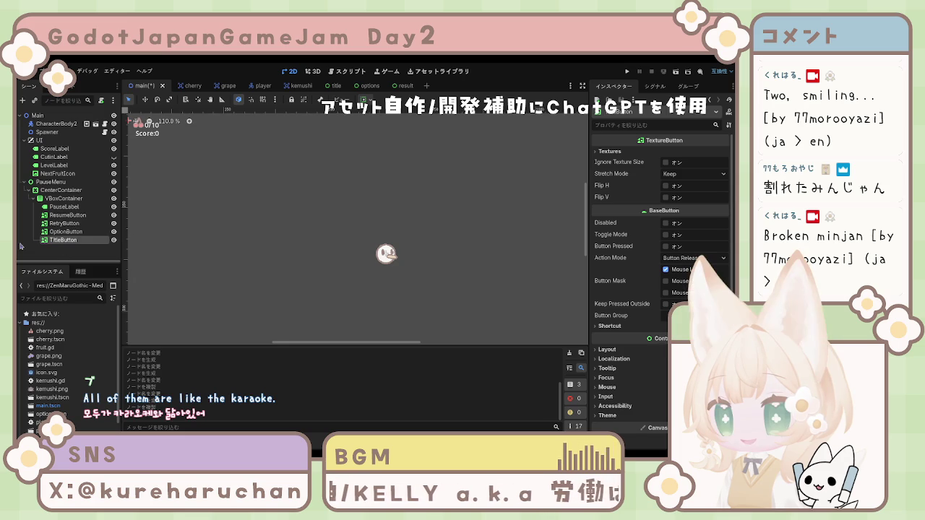
Select PauseMenu and expand its Layout section to edit Custom Minimum Size.
{"action": "left_click", "coordinate": [63, 206], "text": "shift"}
{"action": "left_click", "coordinate": [76, 227]}
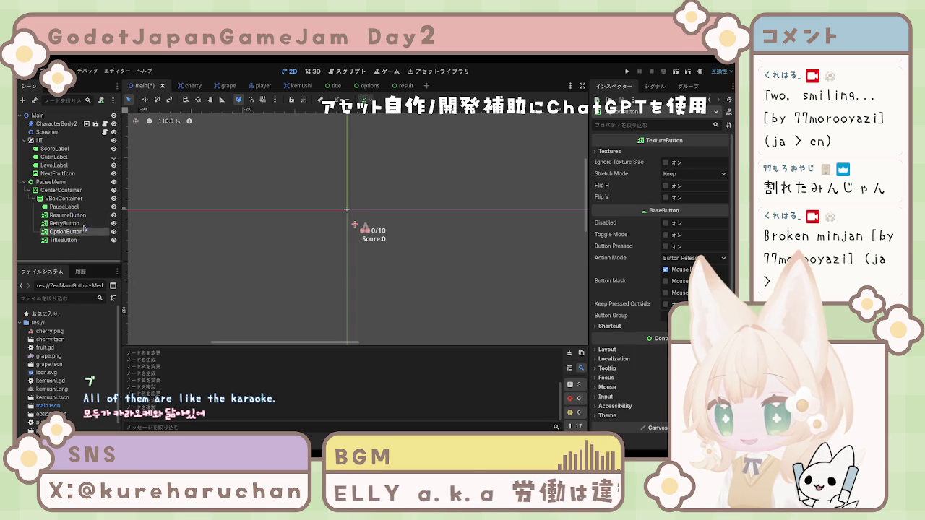
{"action": "left_click", "coordinate": [51, 182]}
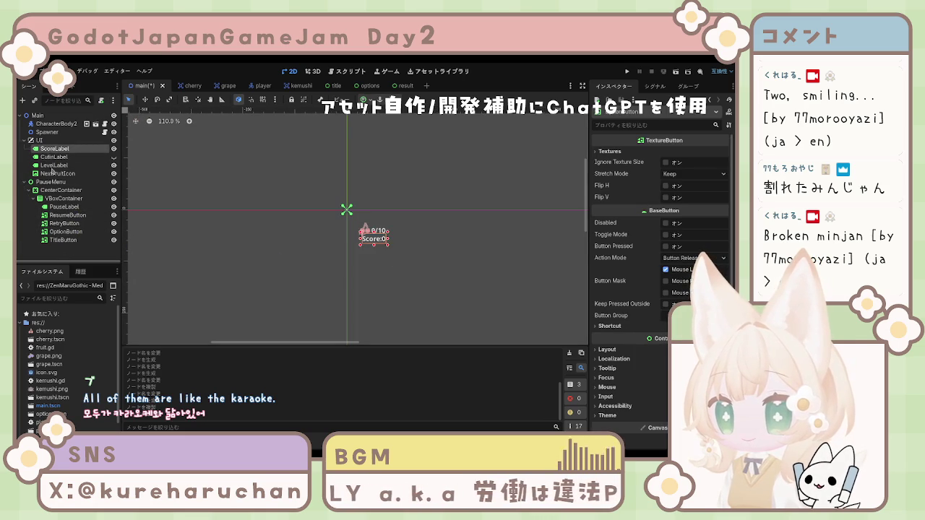
{"action": "scroll", "coordinate": [347, 268], "scroll_direction": "down", "scroll_amount": 3}
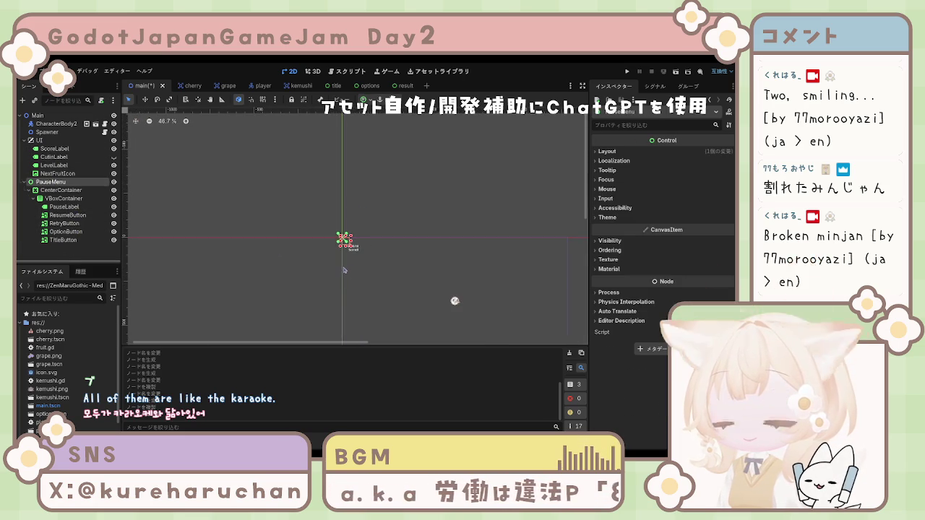
{"action": "scroll", "coordinate": [293, 227], "scroll_direction": "down", "scroll_amount": 2}
{"action": "scroll", "coordinate": [286, 230], "scroll_direction": "up", "scroll_amount": 3}
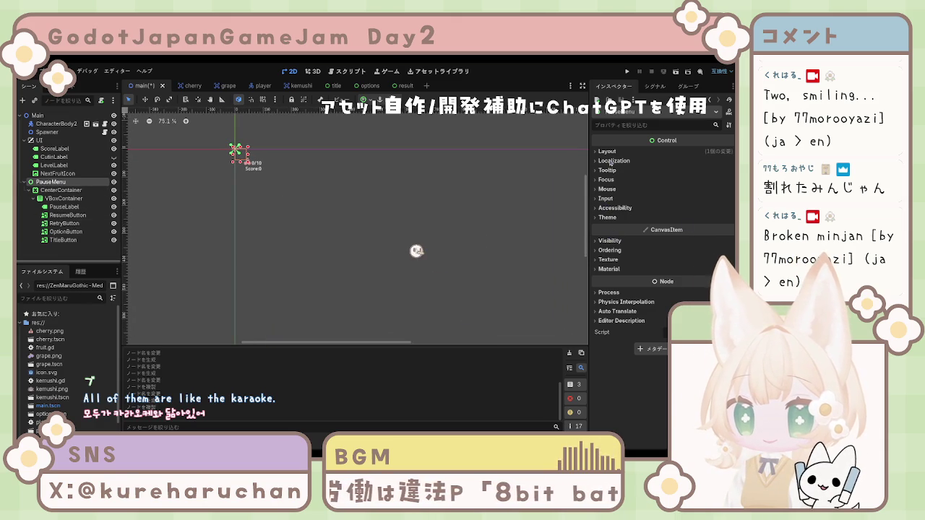
{"action": "left_click", "coordinate": [606, 152]}
{"action": "left_click", "coordinate": [677, 189]}
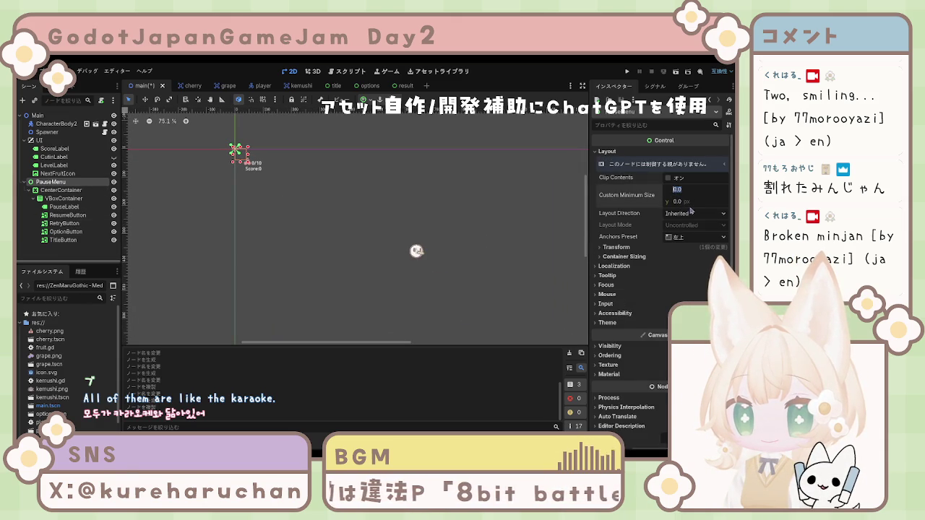
Set PauseMenu's Custom Minimum Size to 1280 × 720.
{"action": "type", "text": "1280"}
{"action": "key", "text": "Return"}
{"action": "key", "text": "Tab"}
{"action": "type", "text": "720"}
{"action": "key", "text": "Return"}
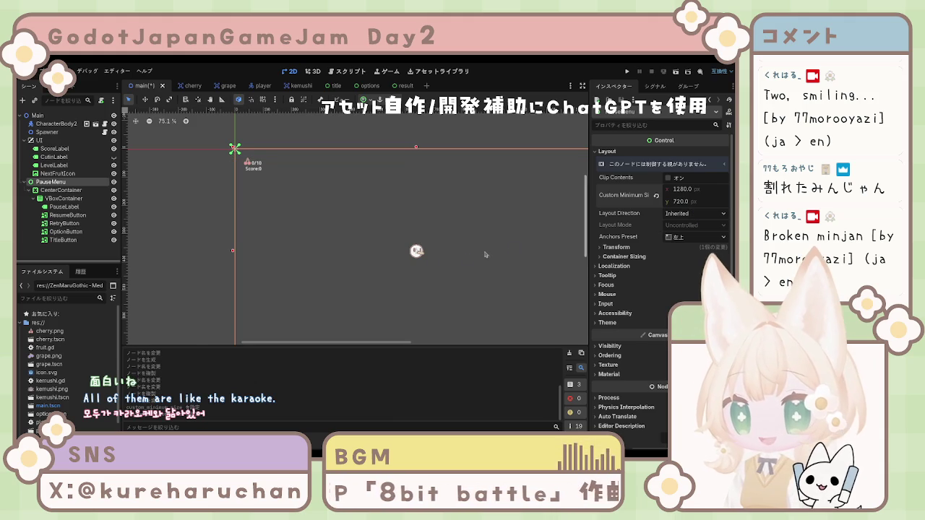
{"action": "scroll", "coordinate": [375, 208], "scroll_direction": "down", "scroll_amount": 4}
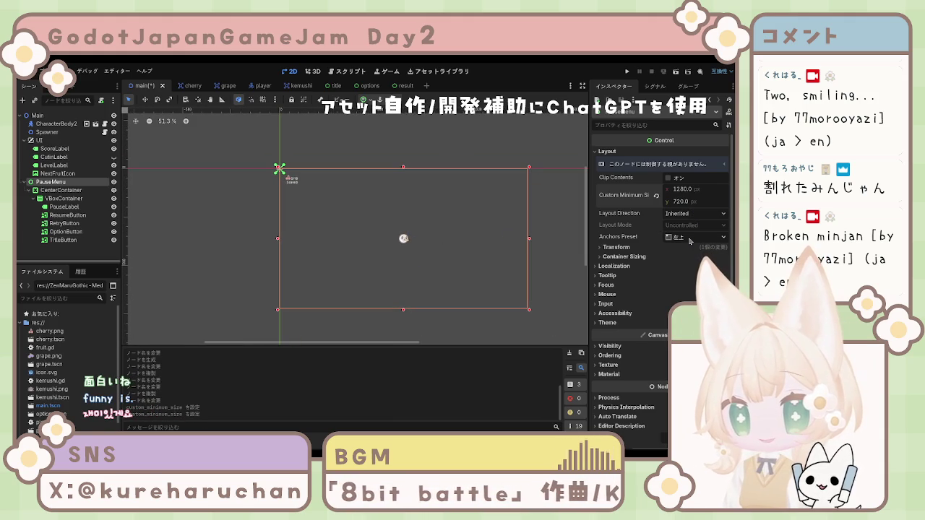
Try several anchor presets, then set PauseMenu's Anchors Preset to Center.
{"action": "left_click", "coordinate": [678, 268]}
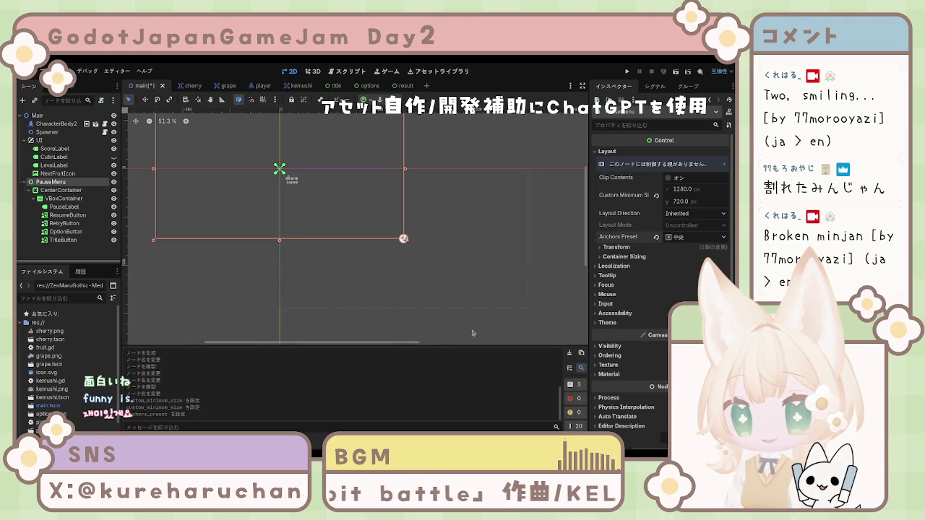
{"action": "key", "text": "ctrl+z"}
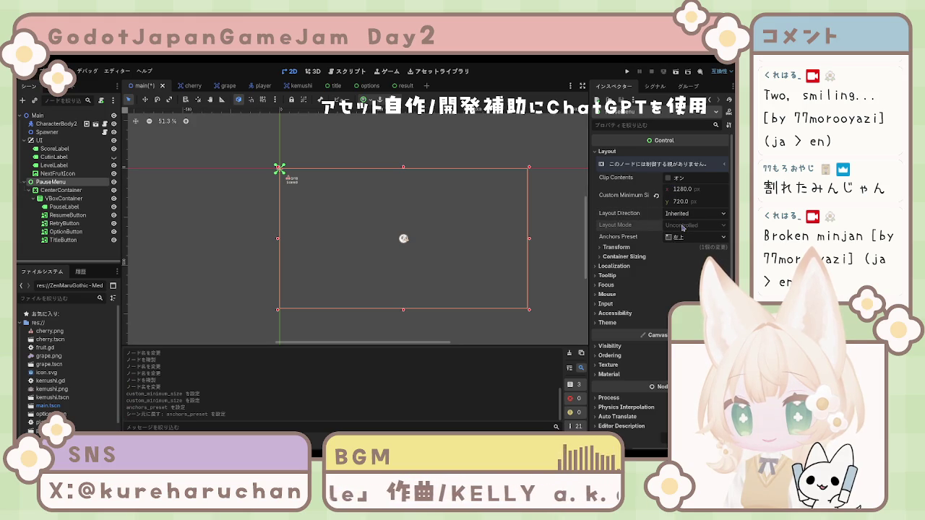
{"action": "left_click", "coordinate": [683, 267]}
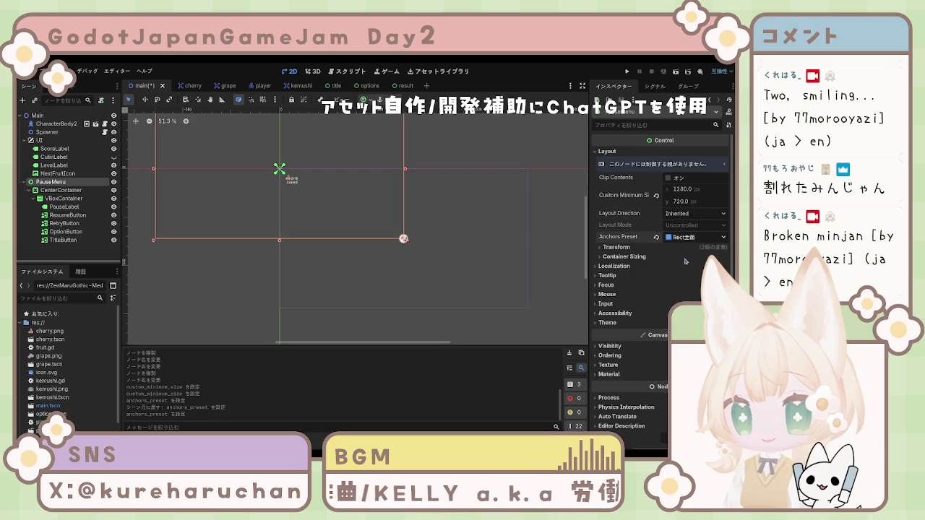
{"action": "left_click", "coordinate": [675, 279]}
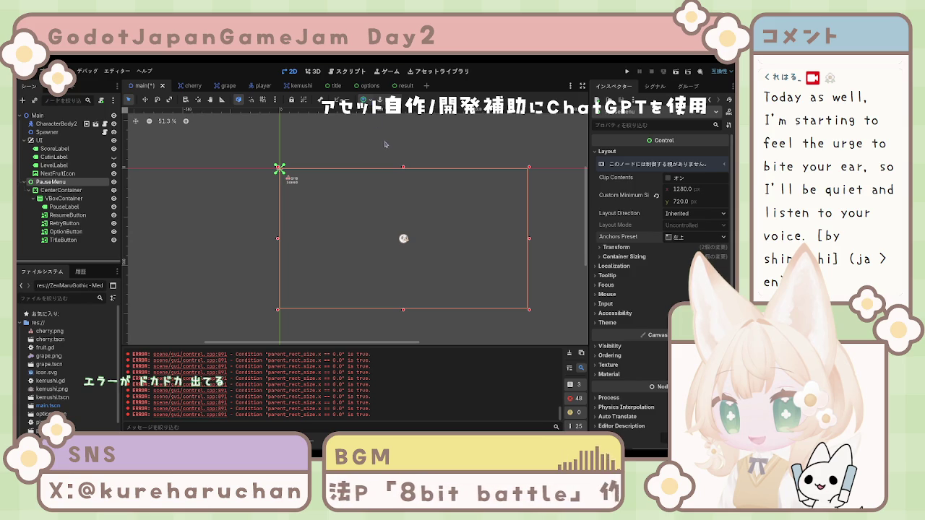
{"action": "key", "text": "ctrl+z"}
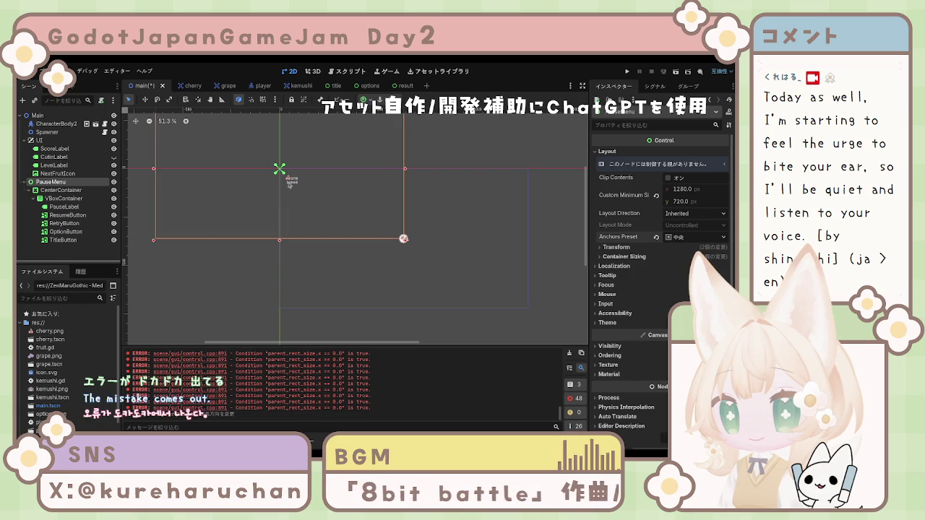
{"action": "key", "text": "ctrl+z"}
{"action": "key", "text": "ctrl+z"}
{"action": "key", "text": "ctrl+z"}
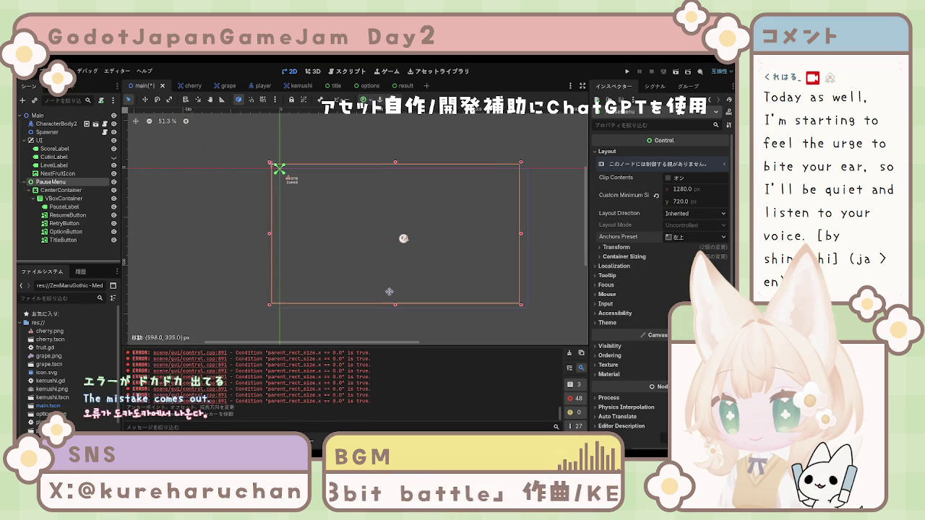
{"action": "key", "text": "ctrl+z"}
{"action": "key", "text": "ctrl+z"}
{"action": "key", "text": "ctrl+z"}
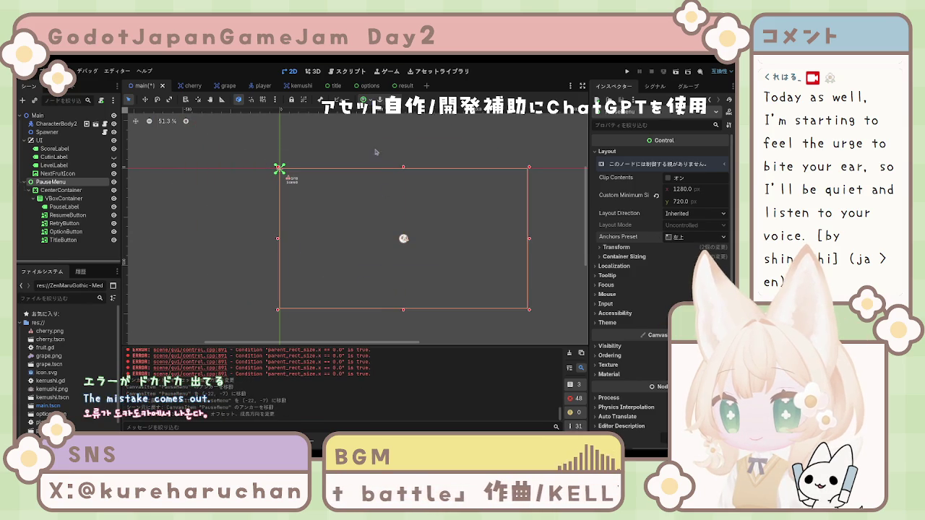
{"action": "left_click", "coordinate": [354, 218]}
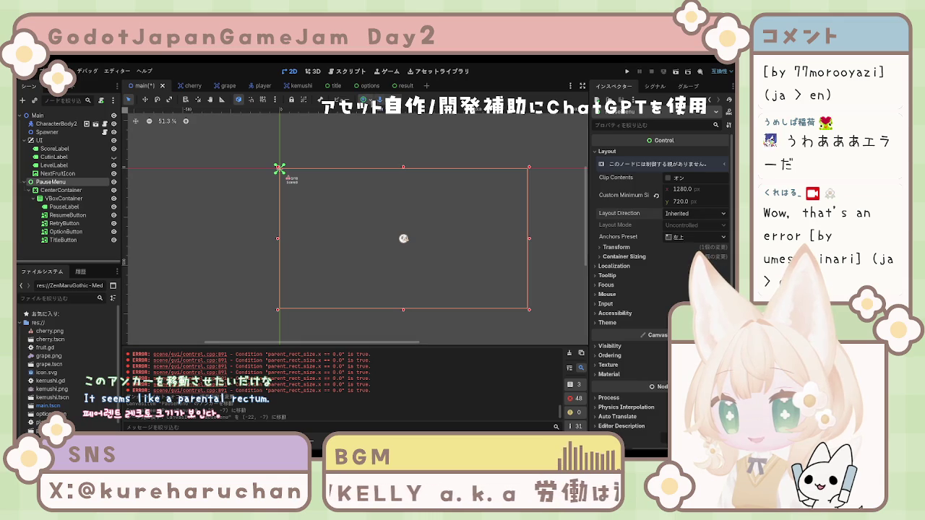
{"action": "left_click", "coordinate": [383, 104]}
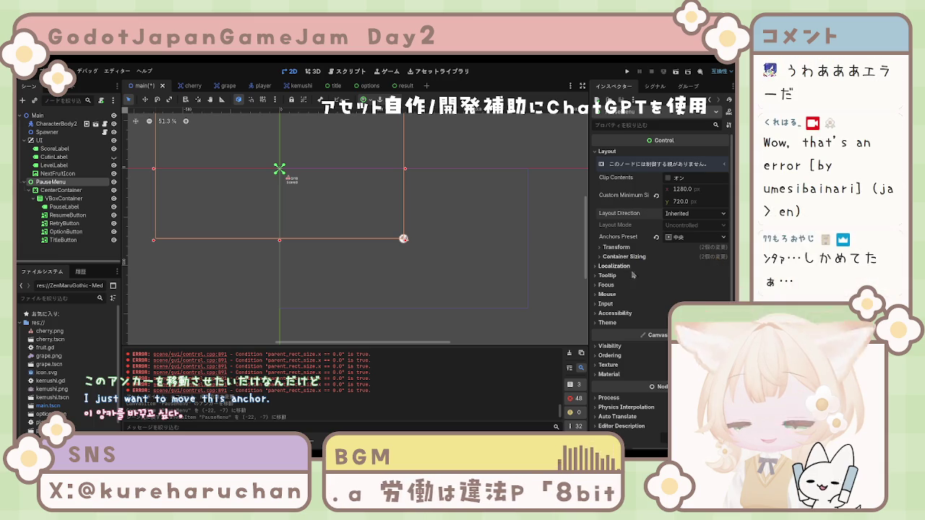
{"action": "left_click", "coordinate": [616, 247]}
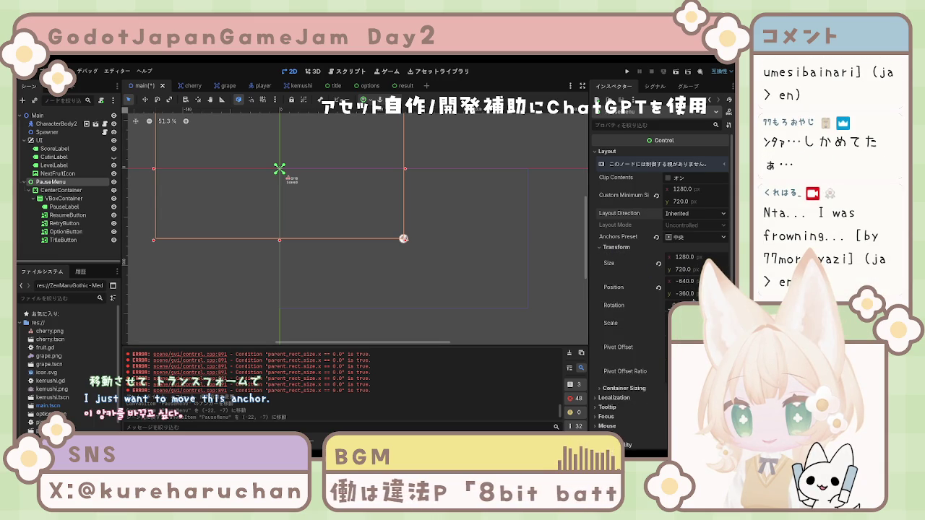
Revert the PauseMenu's Transform Position to (0, 0).
{"action": "left_click", "coordinate": [659, 289]}
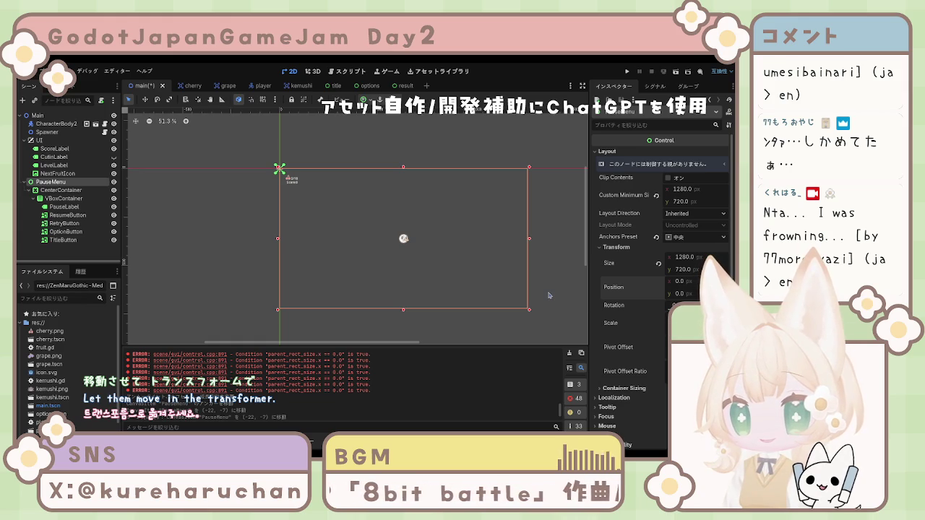
{"action": "left_click", "coordinate": [549, 294]}
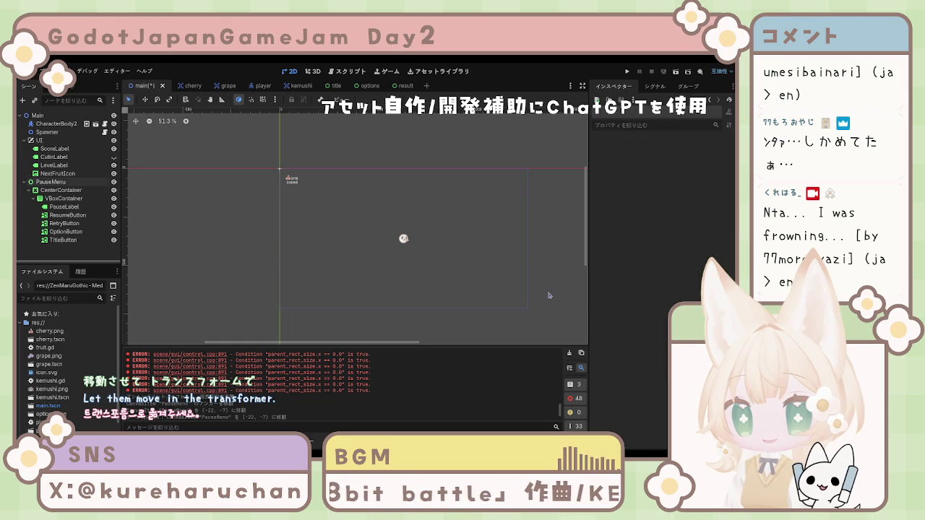
{"action": "left_click", "coordinate": [339, 229]}
{"action": "left_click", "coordinate": [217, 224]}
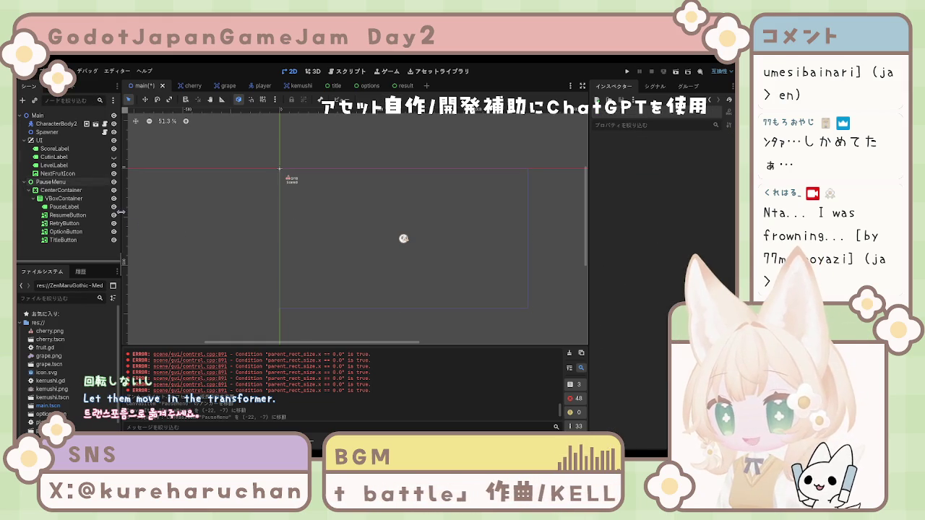
{"action": "left_click", "coordinate": [64, 198]}
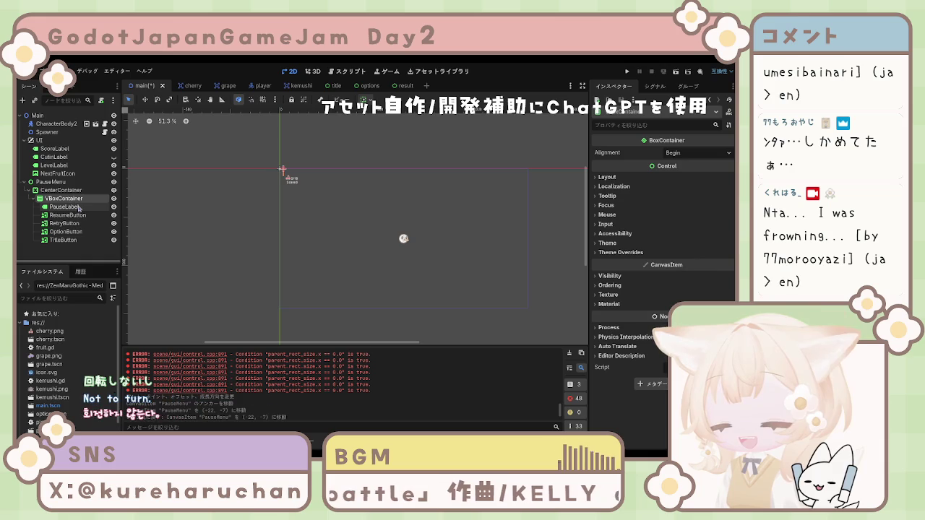
{"action": "left_click", "coordinate": [75, 207]}
{"action": "left_click", "coordinate": [71, 199]}
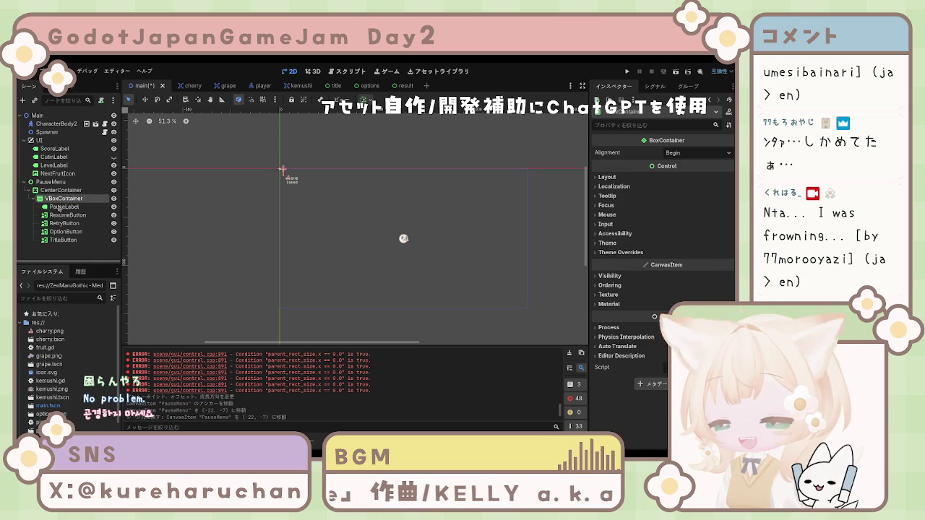
{"action": "left_click", "coordinate": [65, 215]}
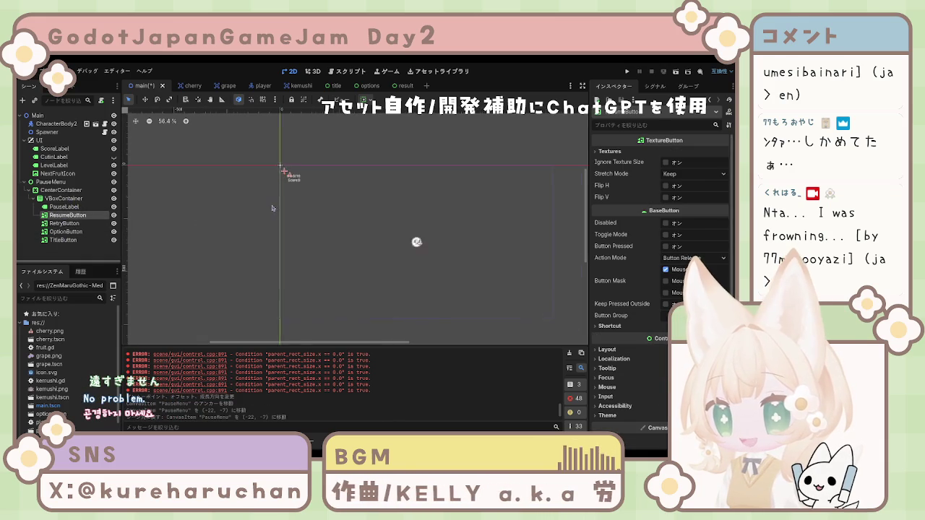
{"action": "scroll", "coordinate": [405, 238], "scroll_direction": "up", "scroll_amount": 5}
{"action": "left_click", "coordinate": [555, 274]}
{"action": "scroll", "coordinate": [358, 238], "scroll_direction": "up", "scroll_amount": 5}
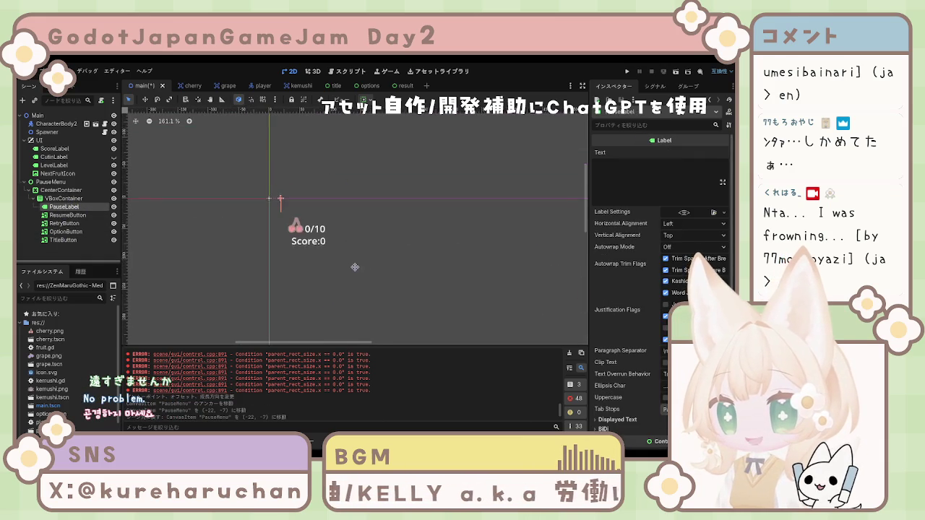
{"action": "scroll", "coordinate": [359, 238], "scroll_direction": "down", "scroll_amount": 3}
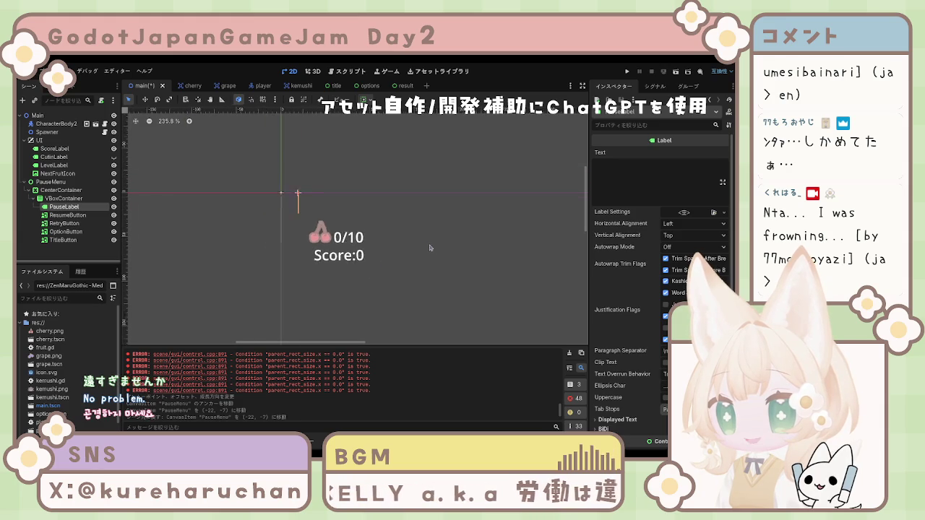
{"action": "left_click", "coordinate": [653, 181]}
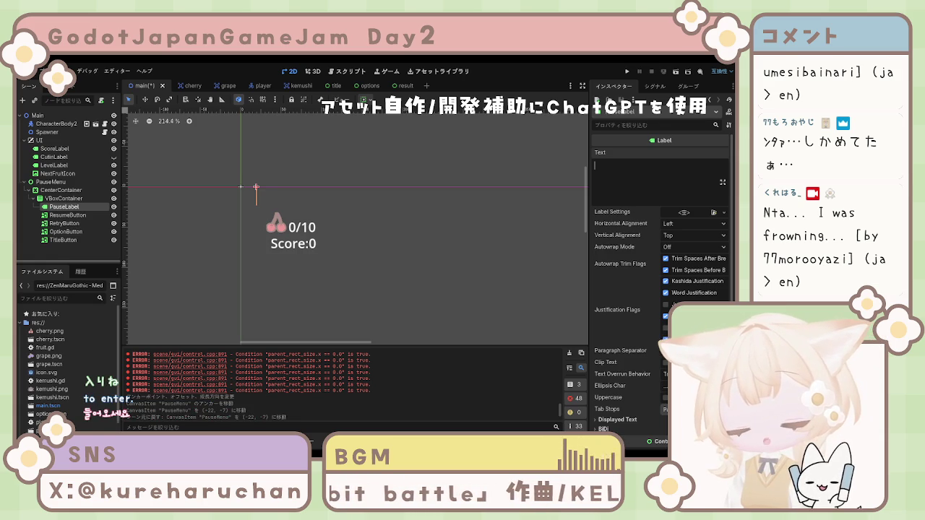
{"action": "left_click", "coordinate": [315, 266]}
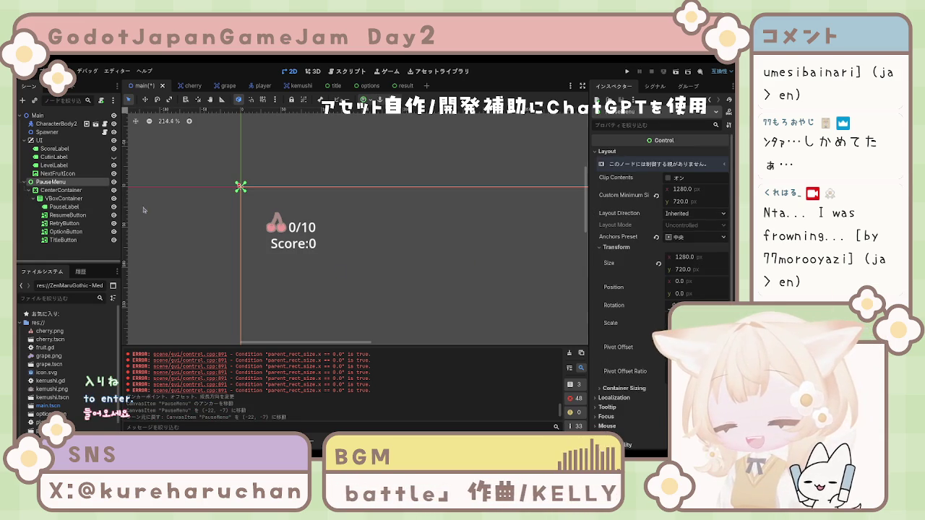
{"action": "left_click", "coordinate": [65, 198]}
{"action": "left_click", "coordinate": [72, 224]}
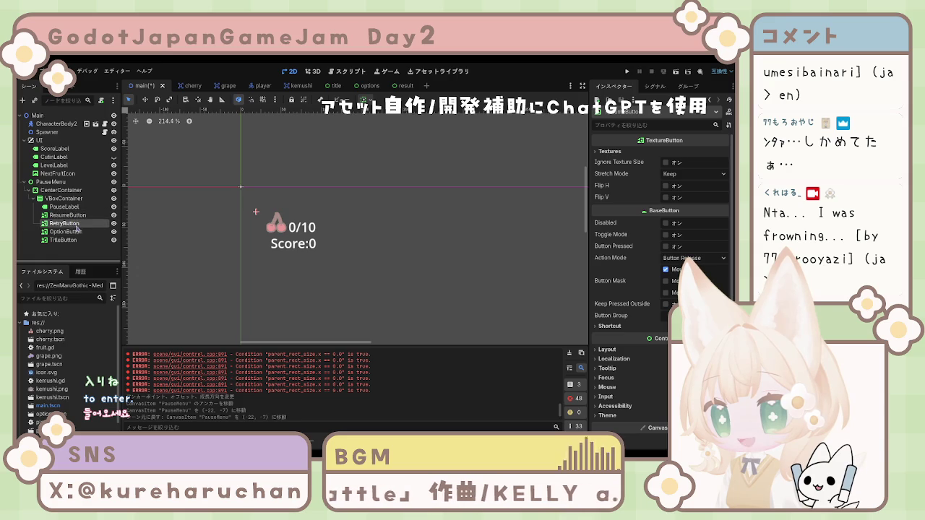
{"action": "left_click", "coordinate": [73, 208]}
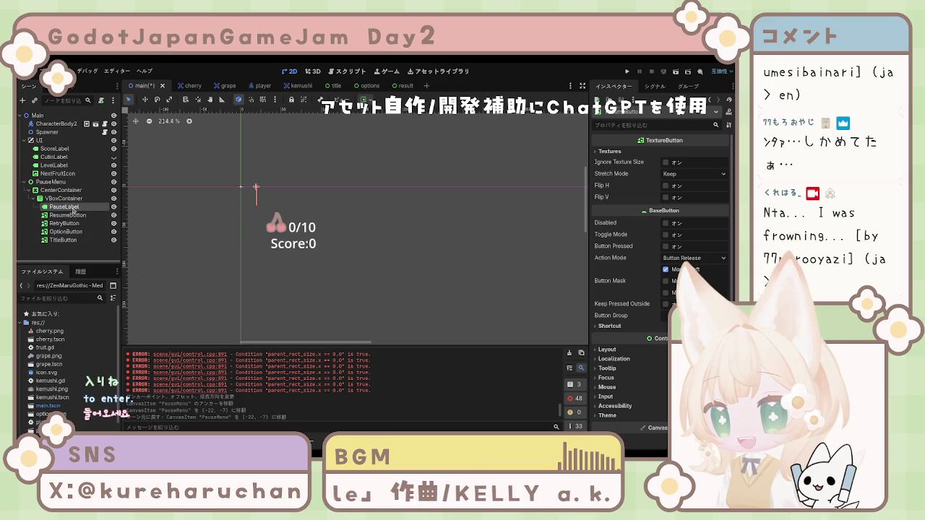
{"action": "left_click", "coordinate": [620, 190]}
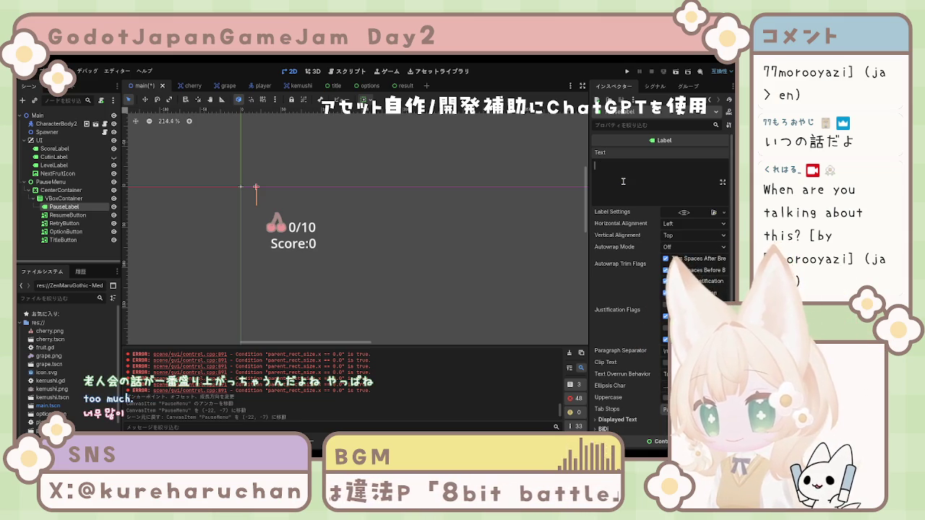
Set the label's text to 'Pause' with Center horizontal and vertical alignment.
{"action": "type", "text": "p"}
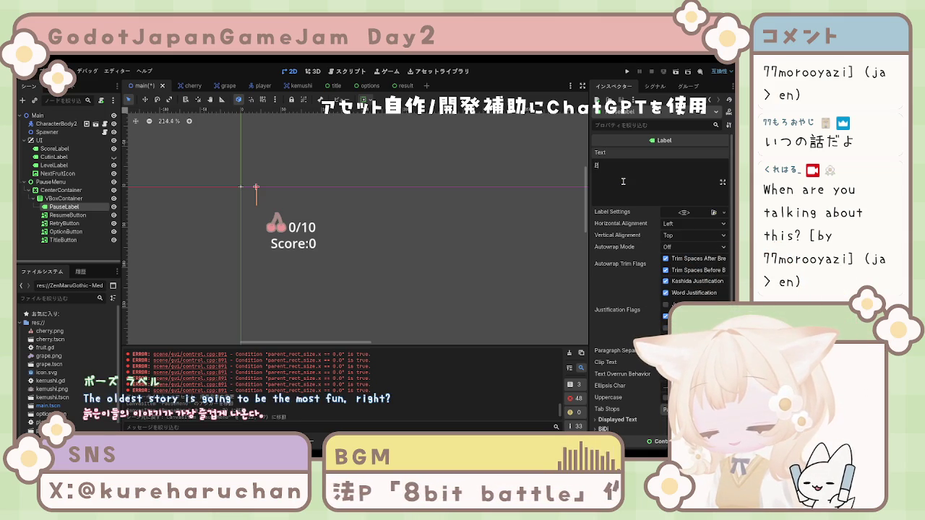
{"action": "type", "text": "se"}
{"action": "key", "text": "Return"}
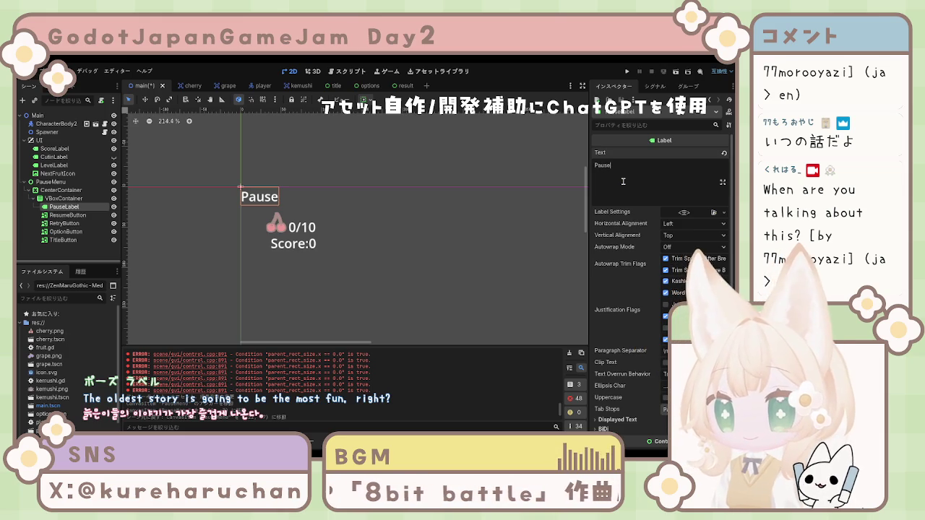
{"action": "left_click", "coordinate": [693, 223]}
{"action": "left_click", "coordinate": [693, 247]}
{"action": "left_click", "coordinate": [693, 235]}
{"action": "left_click", "coordinate": [693, 258]}
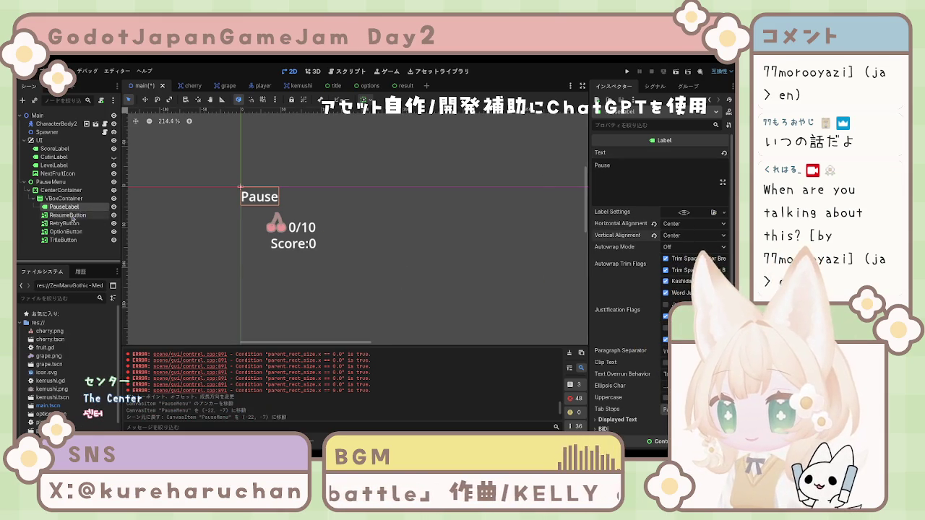
{"action": "left_click", "coordinate": [68, 215]}
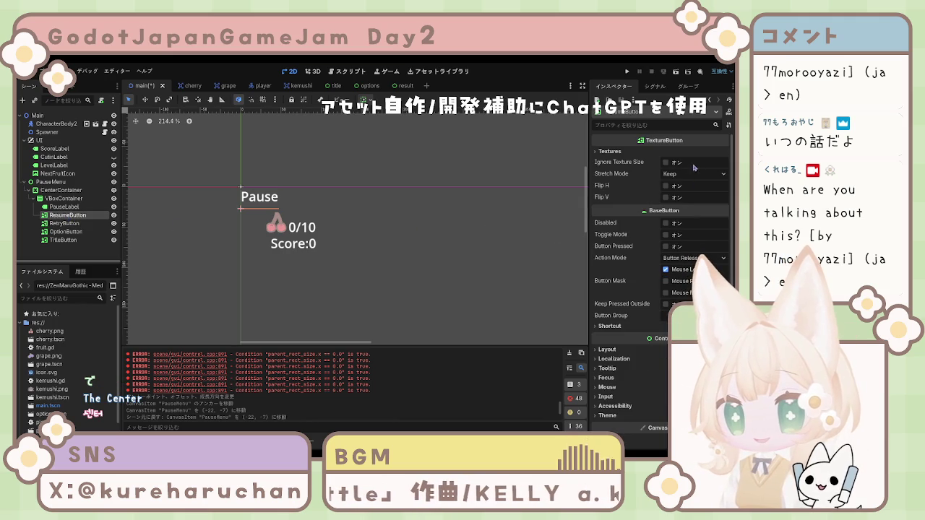
Assign the cherry image to RetryButton's Normal texture and the round face to OptionButton's.
{"action": "left_click", "coordinate": [608, 152]}
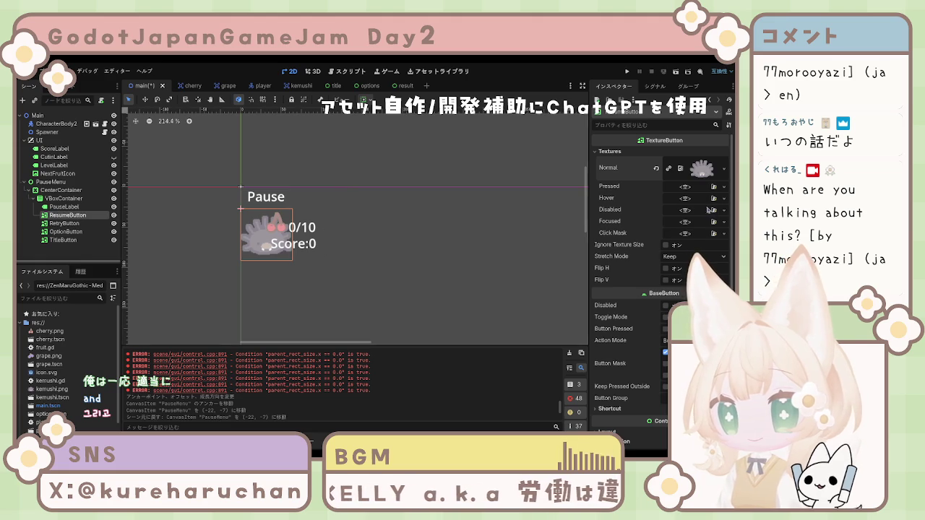
{"action": "left_click", "coordinate": [64, 223]}
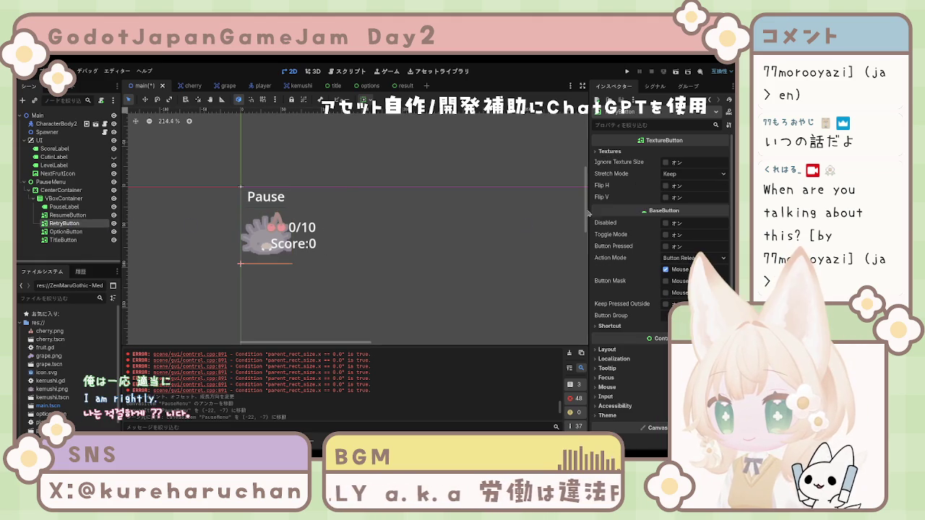
{"action": "left_click", "coordinate": [609, 151]}
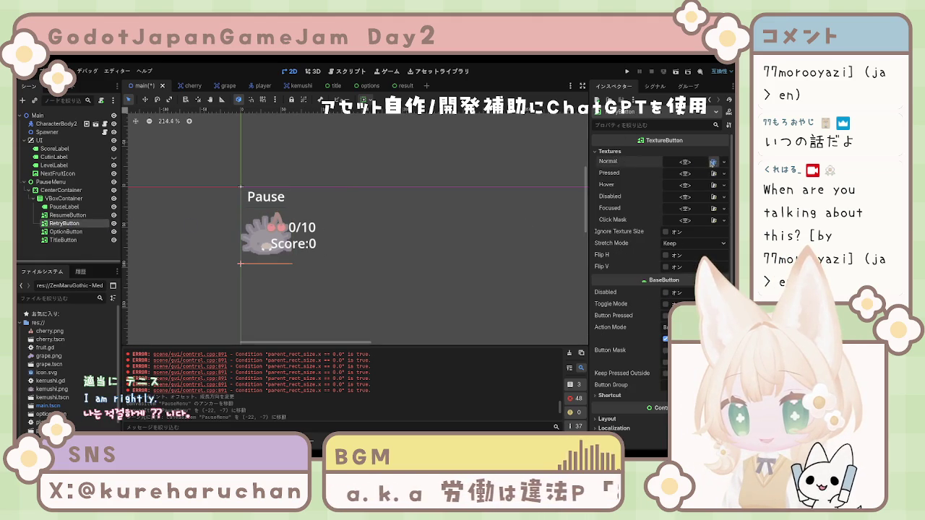
{"action": "left_click_drag", "start_coordinate": [292, 191], "coordinate": [683, 162]}
{"action": "left_click", "coordinate": [66, 231]}
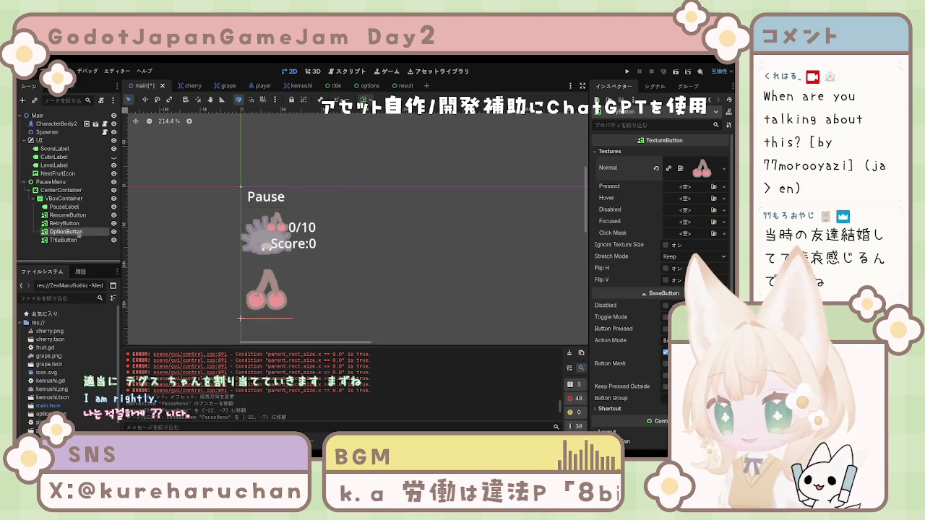
{"action": "left_click", "coordinate": [682, 151]}
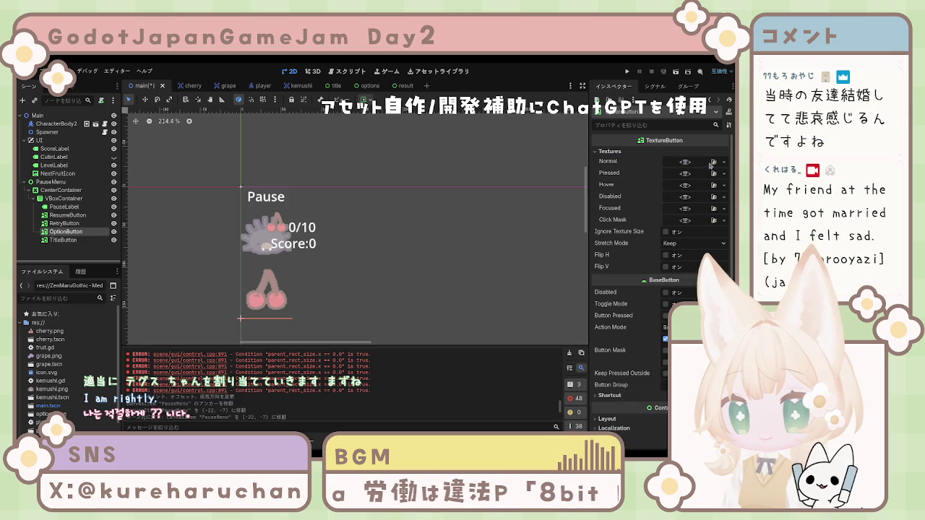
{"action": "left_click_drag", "start_coordinate": [294, 187], "coordinate": [683, 161]}
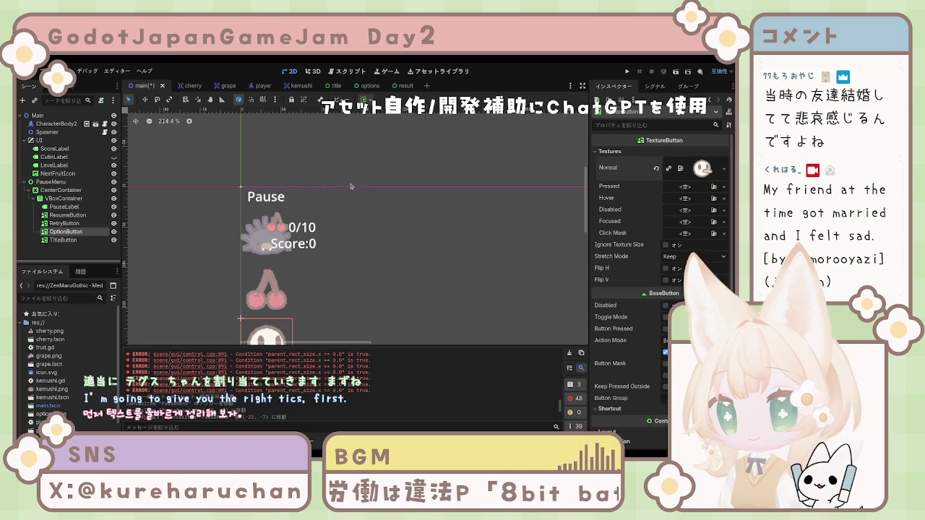
Make the grape image TitleButton's Normal texture.
{"action": "left_click", "coordinate": [62, 240]}
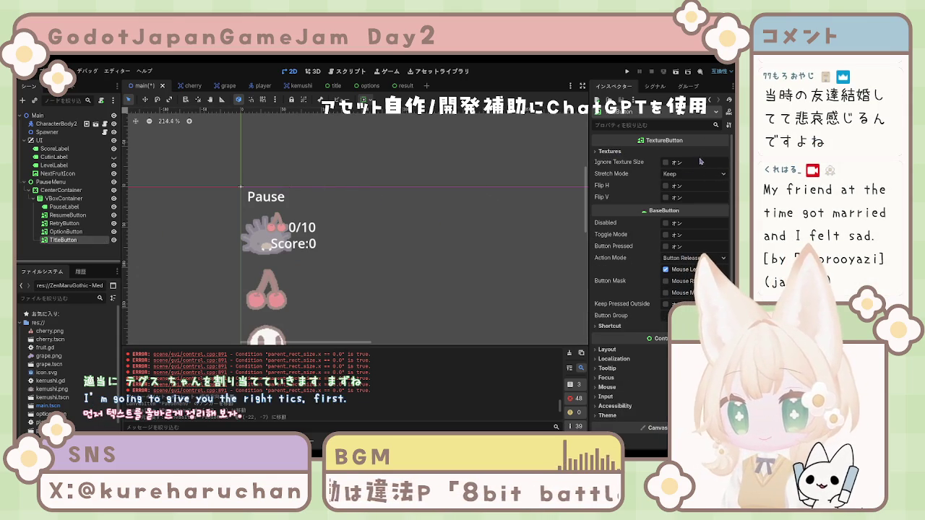
{"action": "left_click", "coordinate": [610, 152]}
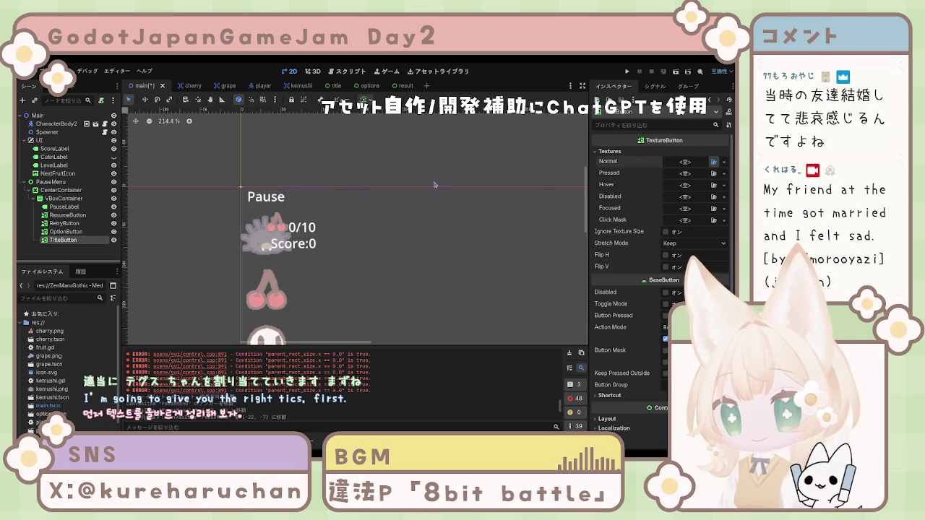
{"action": "left_click_drag", "start_coordinate": [435, 185], "coordinate": [693, 163]}
{"action": "scroll", "coordinate": [419, 231], "scroll_direction": "down", "scroll_amount": 3}
{"action": "scroll", "coordinate": [416, 216], "scroll_direction": "down", "scroll_amount": 5}
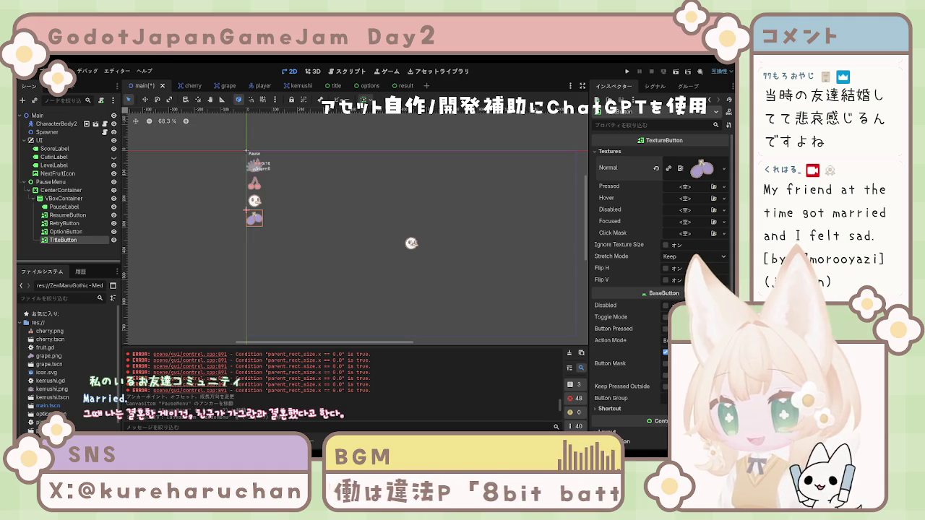
{"action": "left_click", "coordinate": [51, 181]}
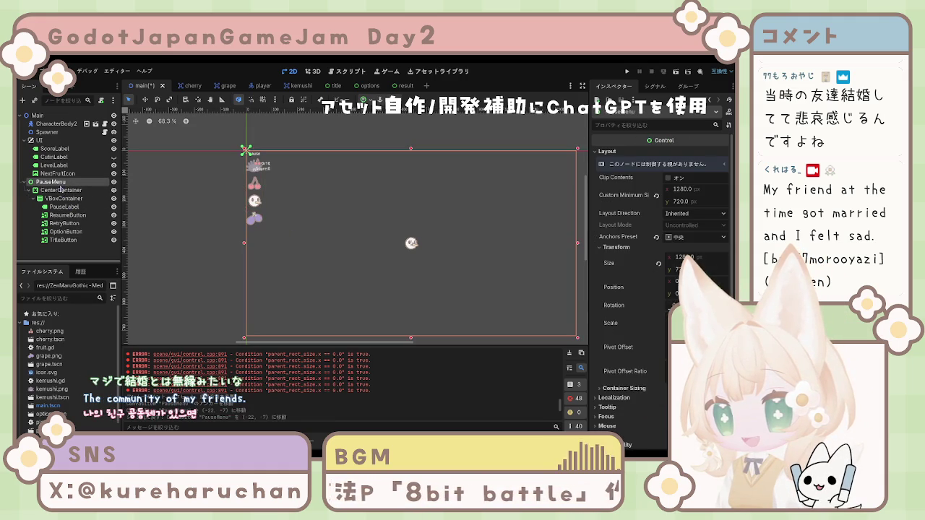
Set the CenterContainer's Layout Mode to Anchors with the Center anchors preset.
{"action": "left_click", "coordinate": [61, 189]}
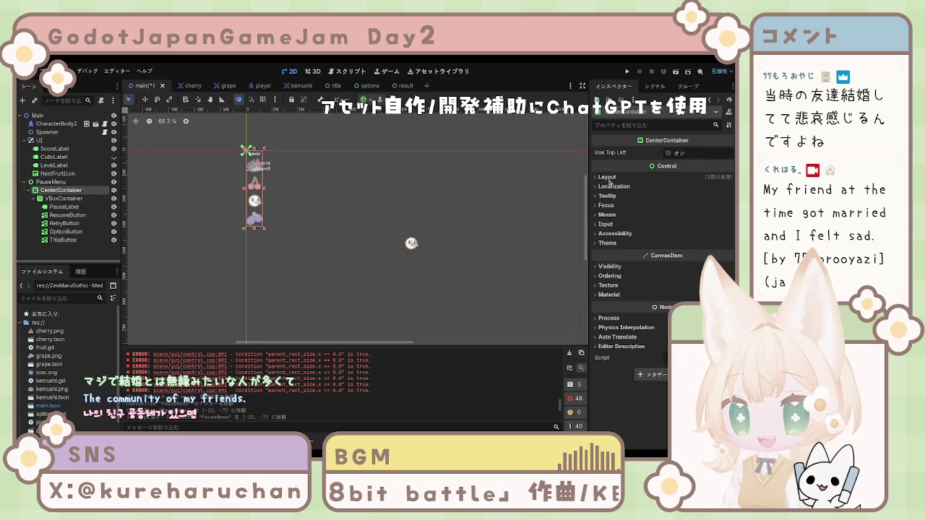
{"action": "left_click", "coordinate": [607, 177]}
{"action": "left_click", "coordinate": [680, 255]}
{"action": "left_click", "coordinate": [680, 266]}
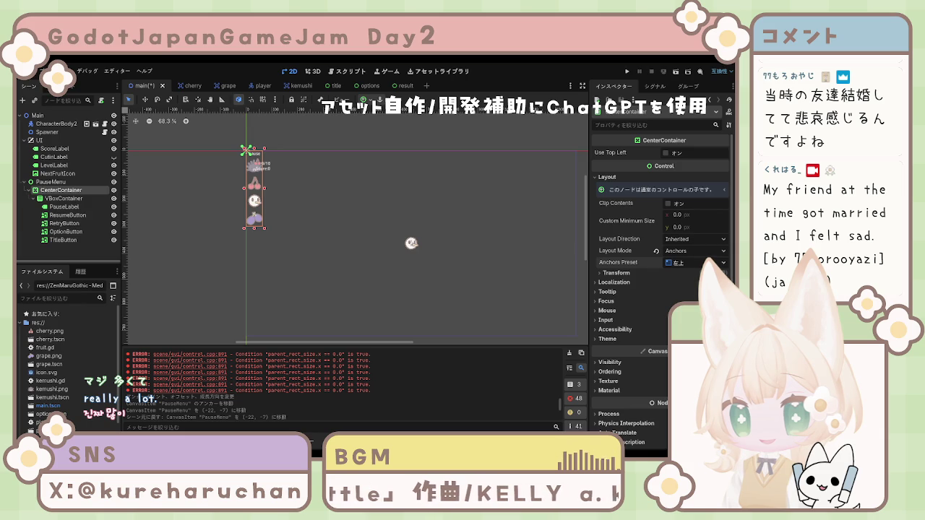
{"action": "left_click", "coordinate": [50, 182]}
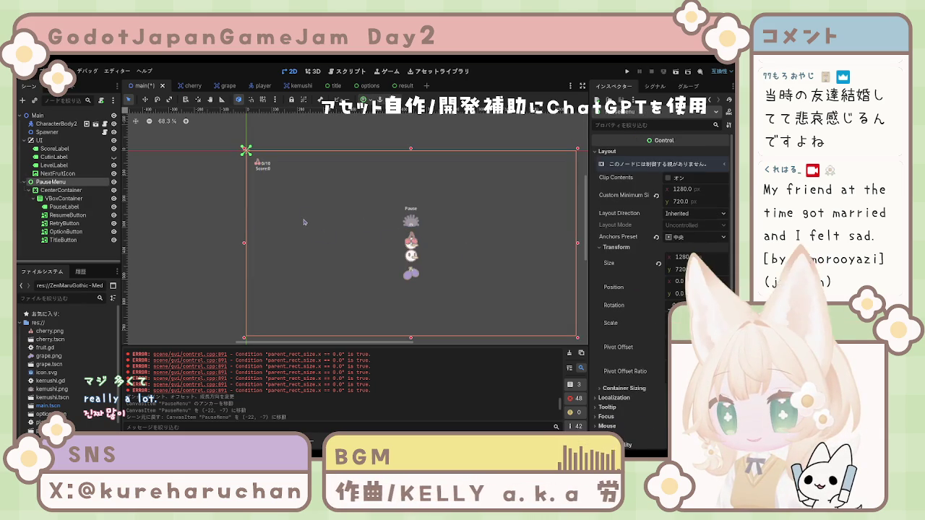
{"action": "left_click", "coordinate": [54, 189]}
{"action": "left_click", "coordinate": [52, 182]}
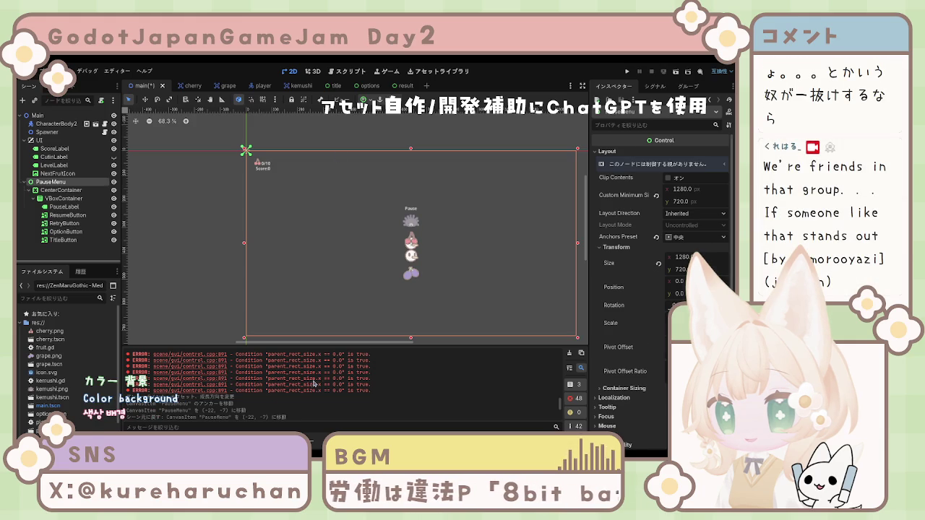
Restore the ColorRect, undo trial resizes, and move it under PauseMenu above CenterContainer.
{"action": "key", "text": "ctrl+z"}
{"action": "mouse_move", "coordinate": [258, 162]}
{"action": "left_mouse_down"}
{"action": "mouse_move", "coordinate": [335, 242]}
{"action": "mouse_move", "coordinate": [572, 338]}
{"action": "left_mouse_up"}
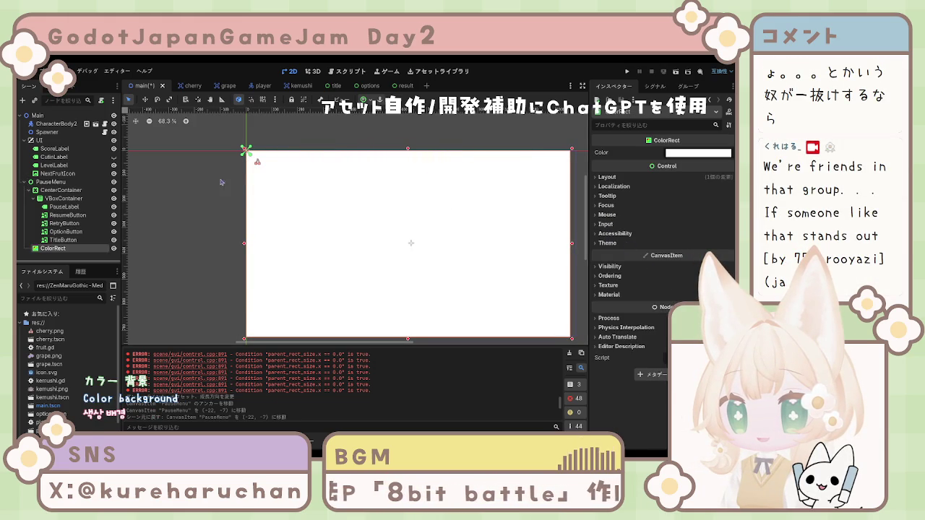
{"action": "key", "text": "ctrl+z"}
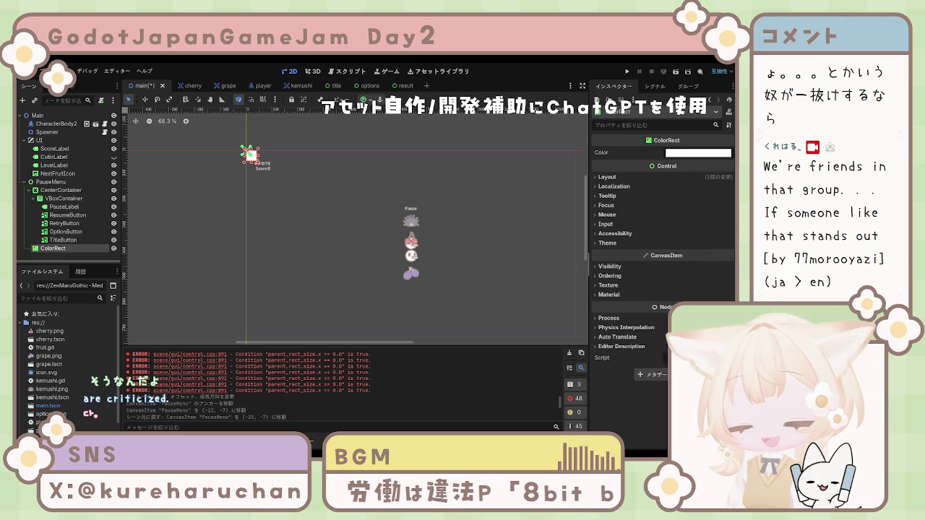
{"action": "left_click", "coordinate": [256, 165]}
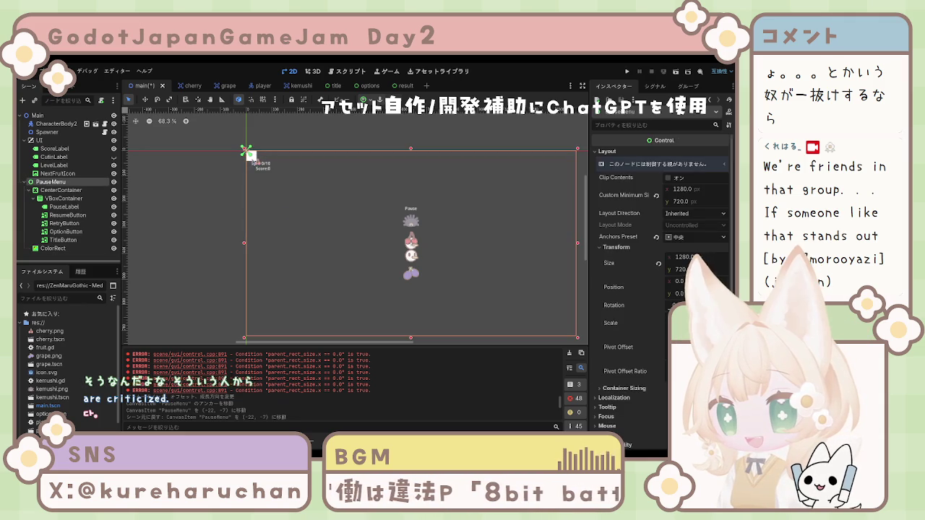
{"action": "left_click", "coordinate": [257, 165]}
{"action": "left_click_drag", "start_coordinate": [257, 165], "coordinate": [299, 220]}
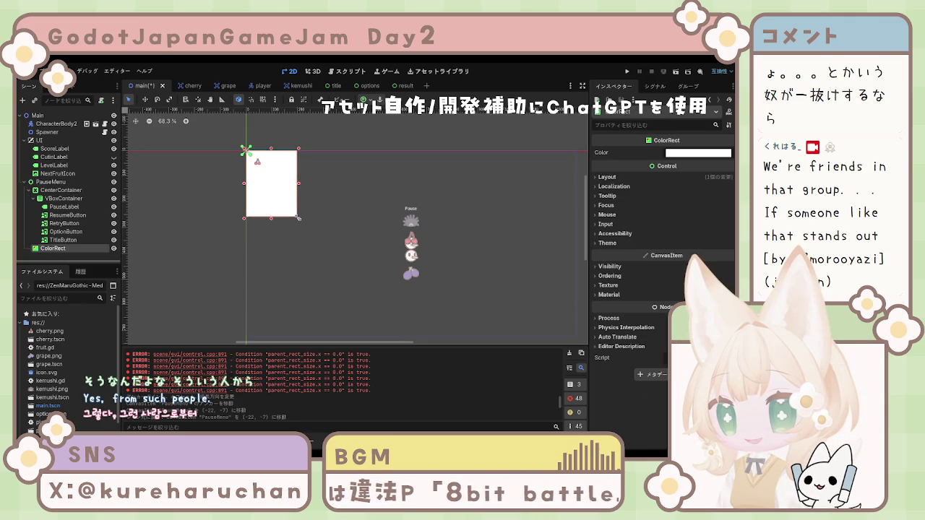
{"action": "key", "text": "ctrl+z"}
{"action": "left_click_drag", "start_coordinate": [52, 248], "coordinate": [62, 189]}
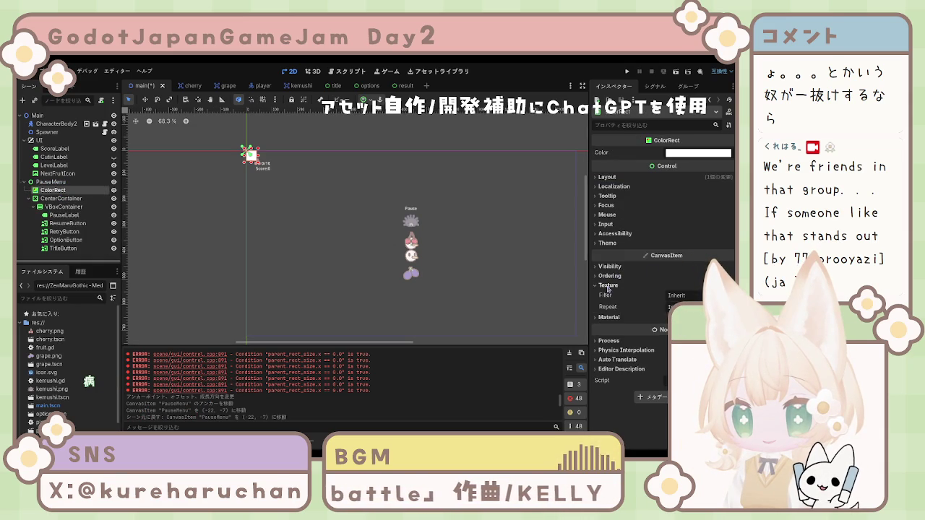
Put the ColorRect on visibility layer 10.
{"action": "left_click", "coordinate": [609, 266]}
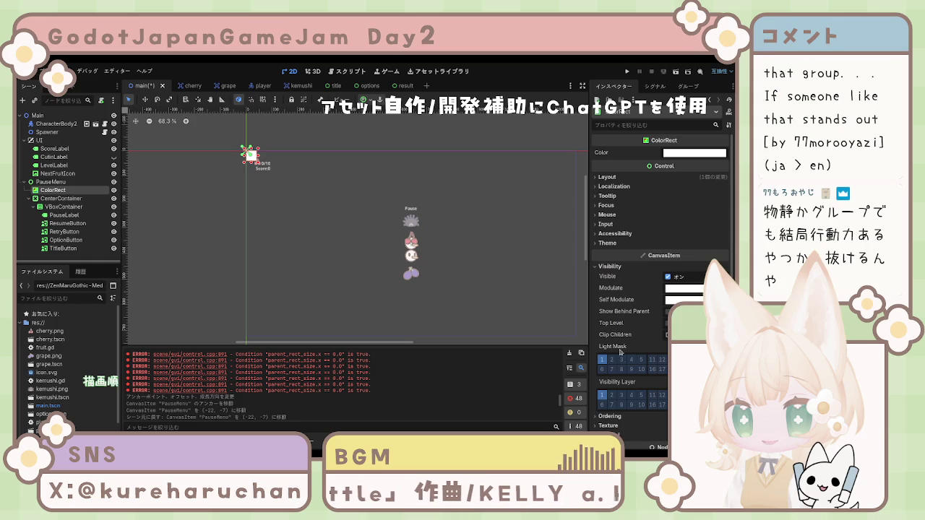
{"action": "left_click", "coordinate": [631, 397]}
{"action": "left_click", "coordinate": [631, 397]}
{"action": "left_click", "coordinate": [641, 404]}
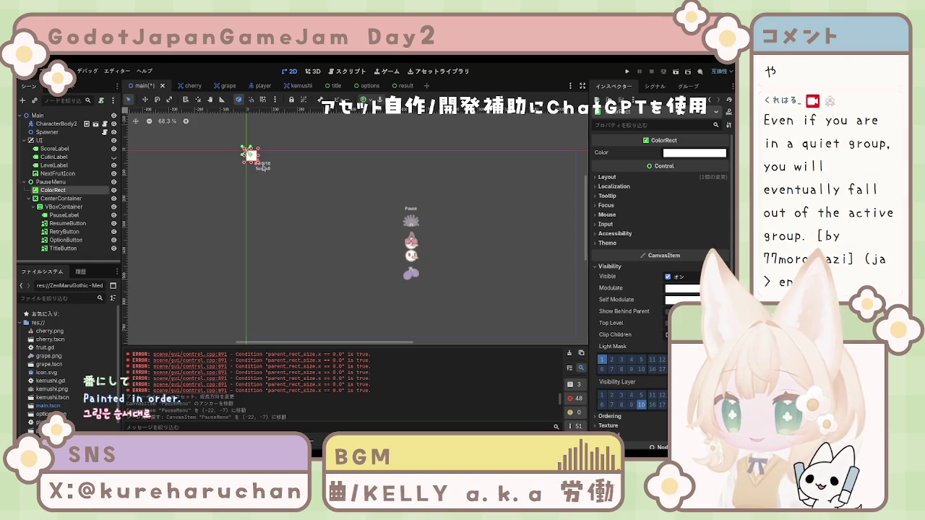
Undo a trial resize of the ColorRect and restore its translucent black colour.
{"action": "mouse_move", "coordinate": [258, 163]}
{"action": "left_mouse_down"}
{"action": "mouse_move", "coordinate": [329, 217]}
{"action": "mouse_move", "coordinate": [533, 332]}
{"action": "left_mouse_up"}
{"action": "key", "text": "ctrl+z"}
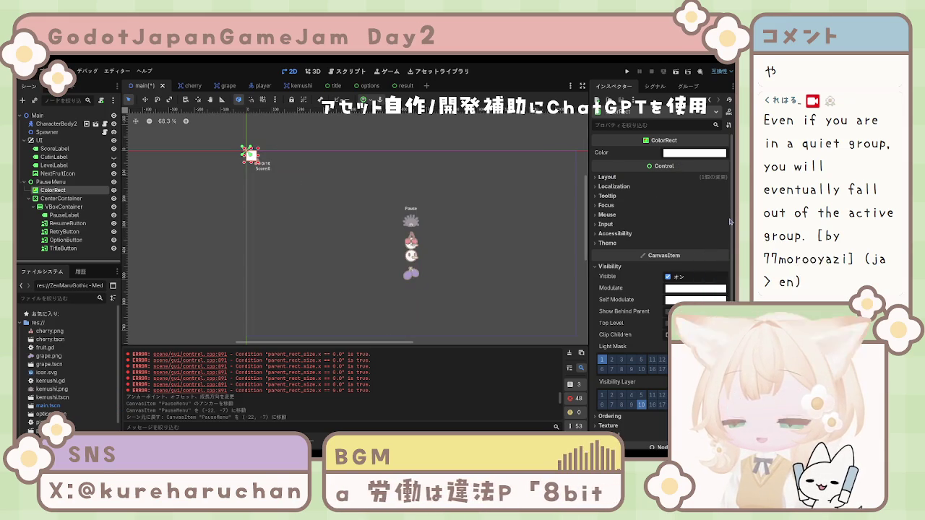
{"action": "key", "text": "ctrl+z"}
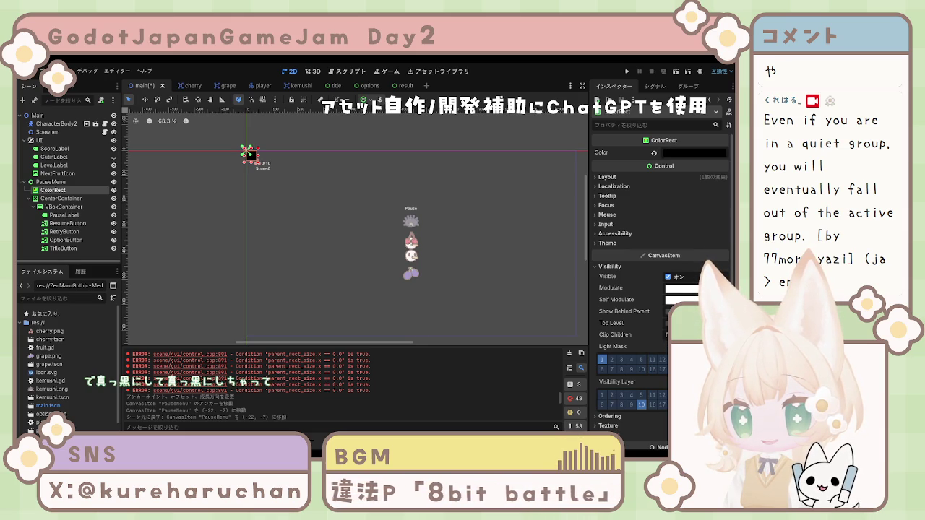
{"action": "key", "text": "ctrl+z"}
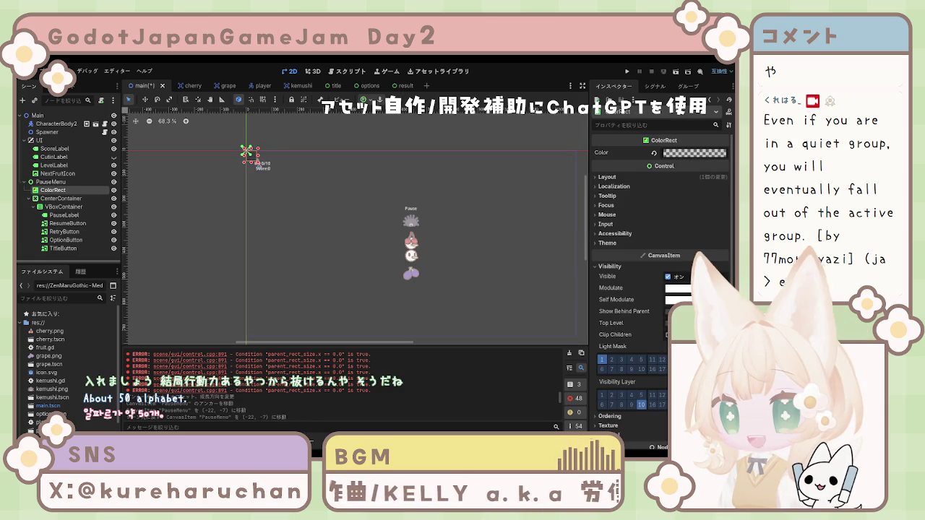
Set the ColorRect's Custom Minimum Size to 1280 × 720.
{"action": "left_click", "coordinate": [606, 177]}
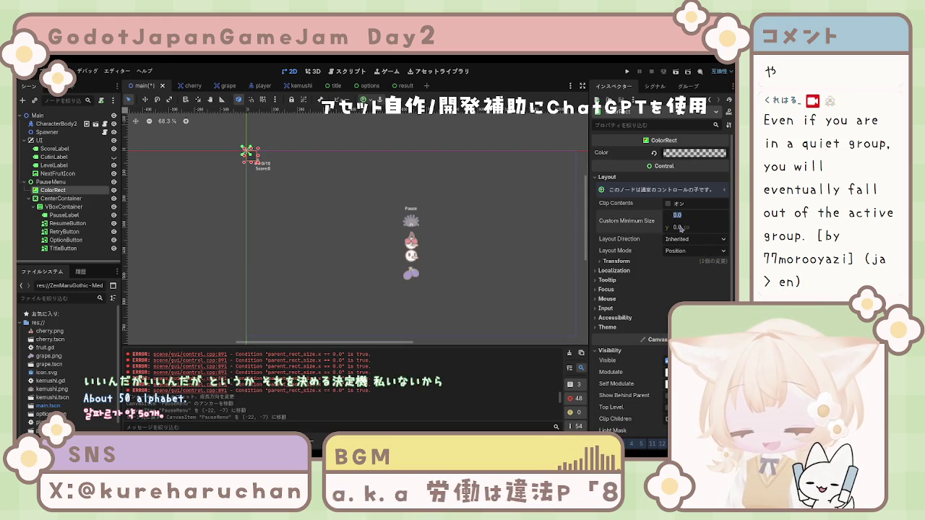
{"action": "type", "text": "720"}
{"action": "key", "text": "Return"}
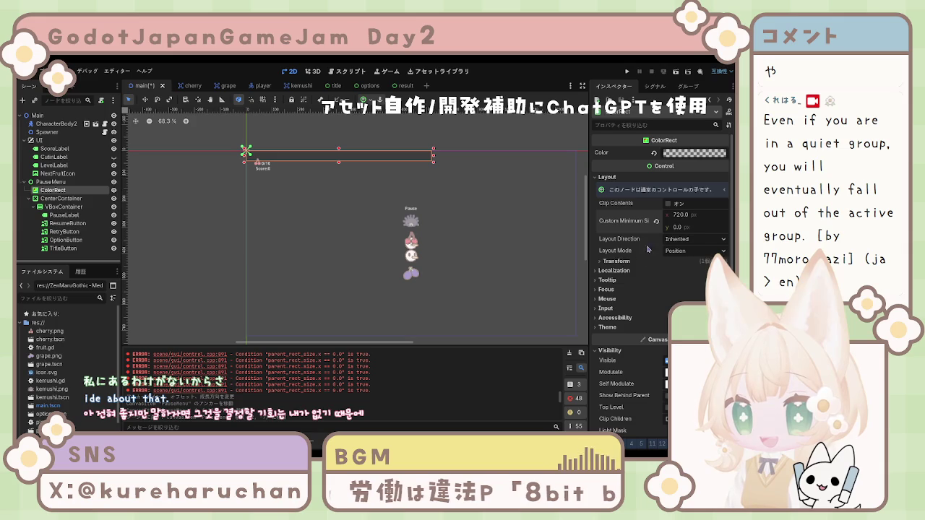
{"action": "left_click", "coordinate": [685, 218]}
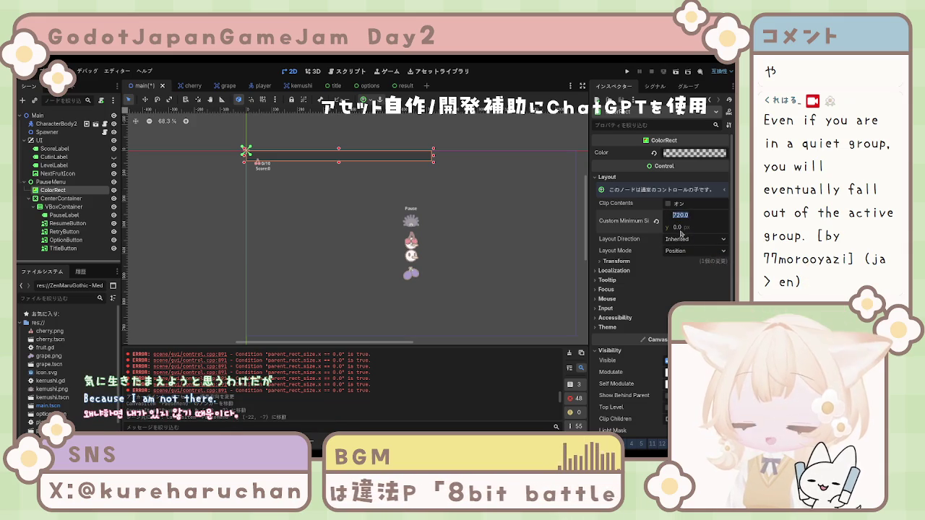
{"action": "type", "text": "120"}
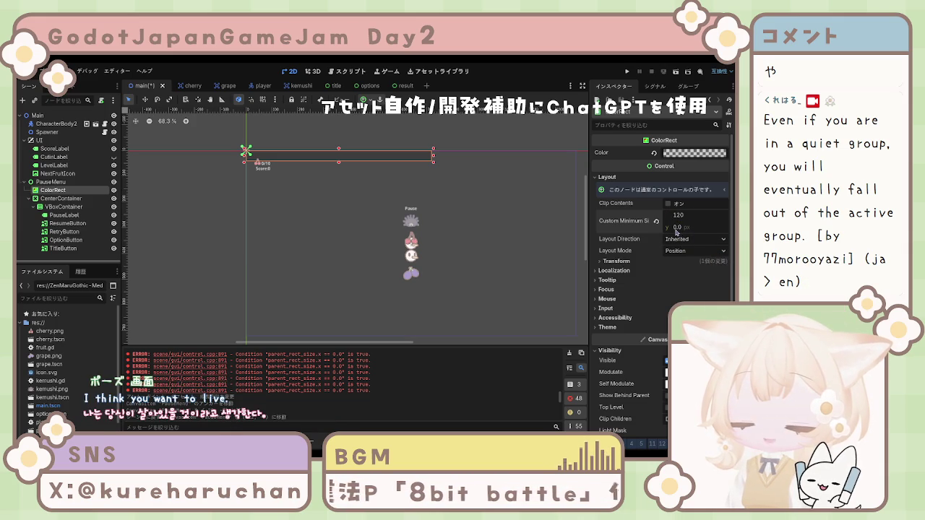
{"action": "key", "text": "BackSpace"}
{"action": "type", "text": "80"}
{"action": "key", "text": "Return"}
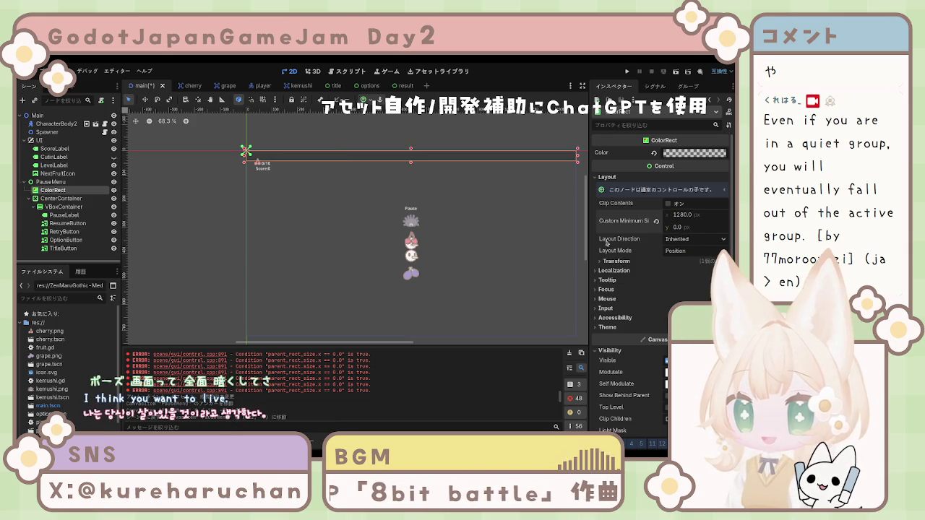
{"action": "left_click", "coordinate": [686, 226]}
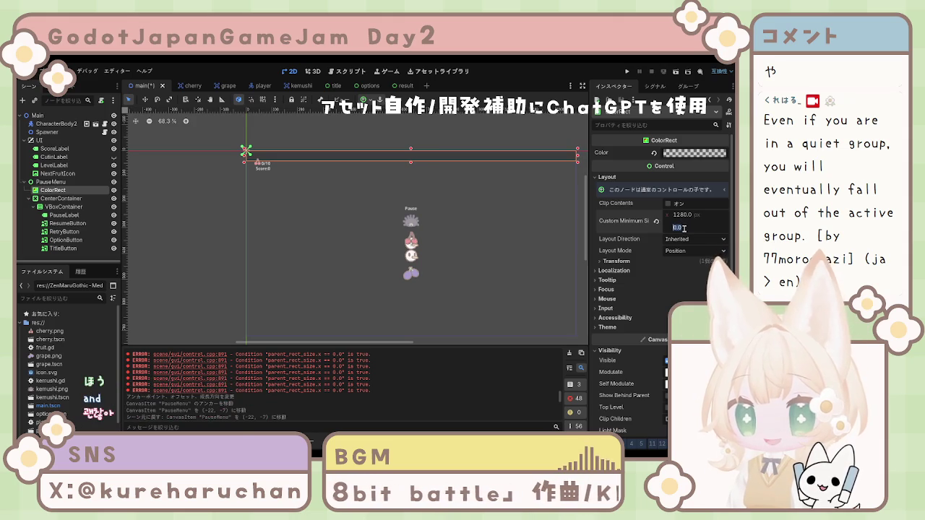
{"action": "type", "text": "720"}
{"action": "key", "text": "Return"}
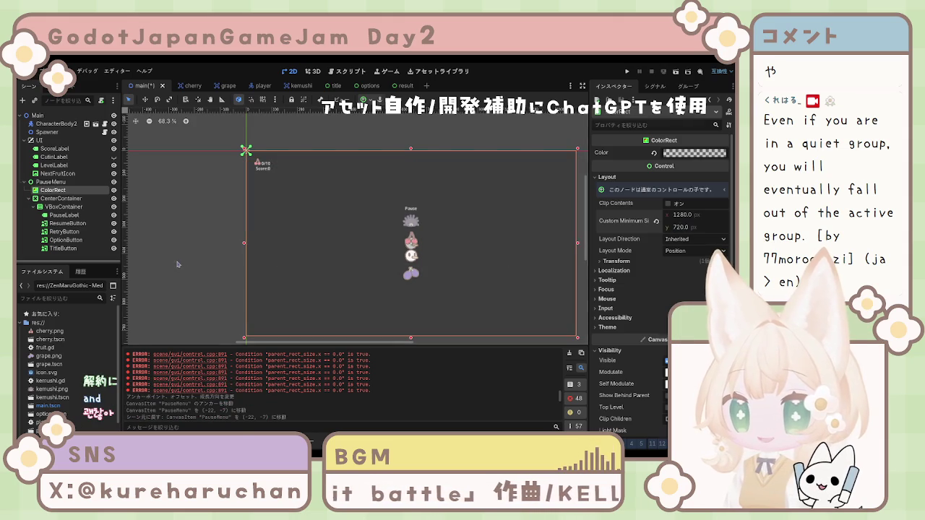
{"action": "left_click", "coordinate": [309, 248]}
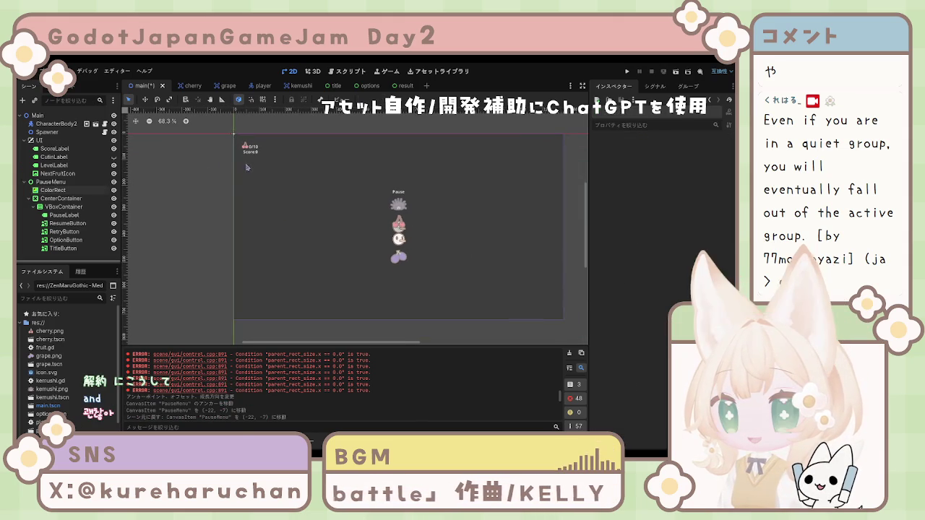
{"action": "left_click", "coordinate": [60, 192]}
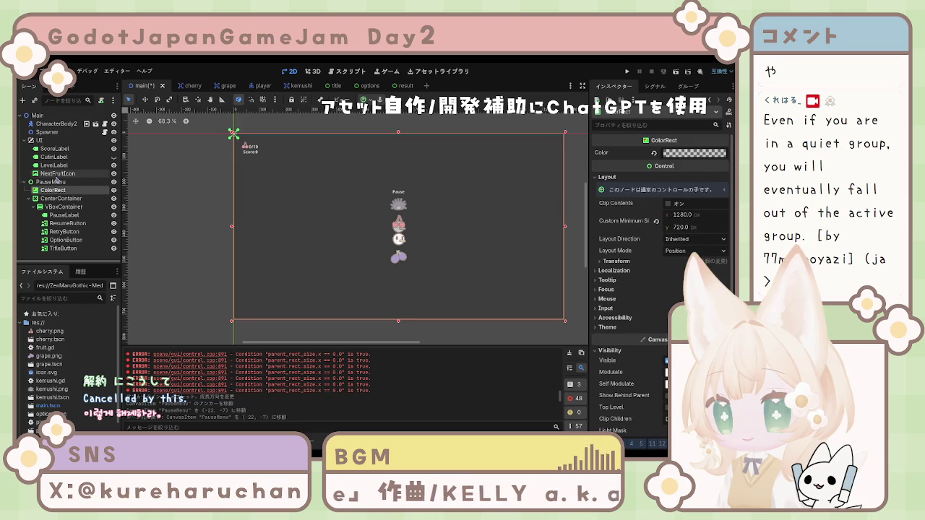
Show the Visibility settings of Main, then of CharacterBody2D and Spawner selected together.
{"action": "left_click", "coordinate": [38, 116]}
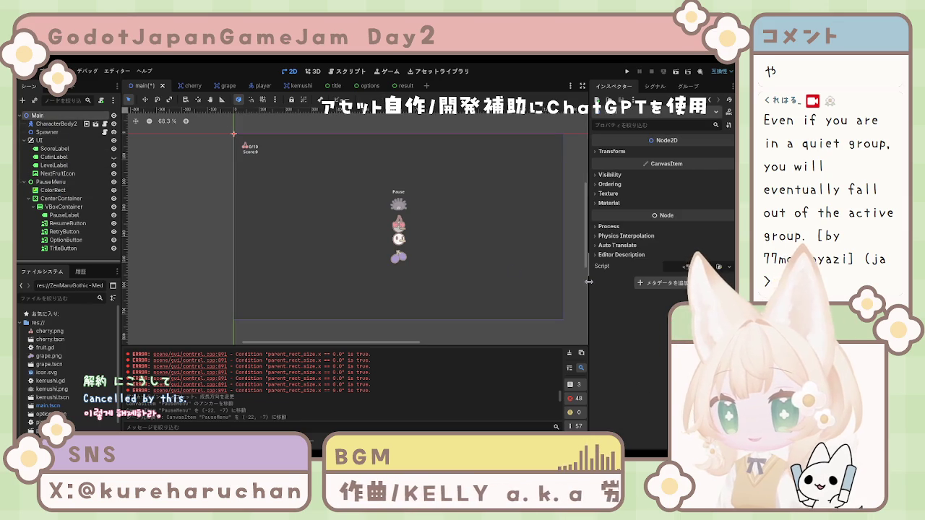
{"action": "left_click", "coordinate": [607, 174]}
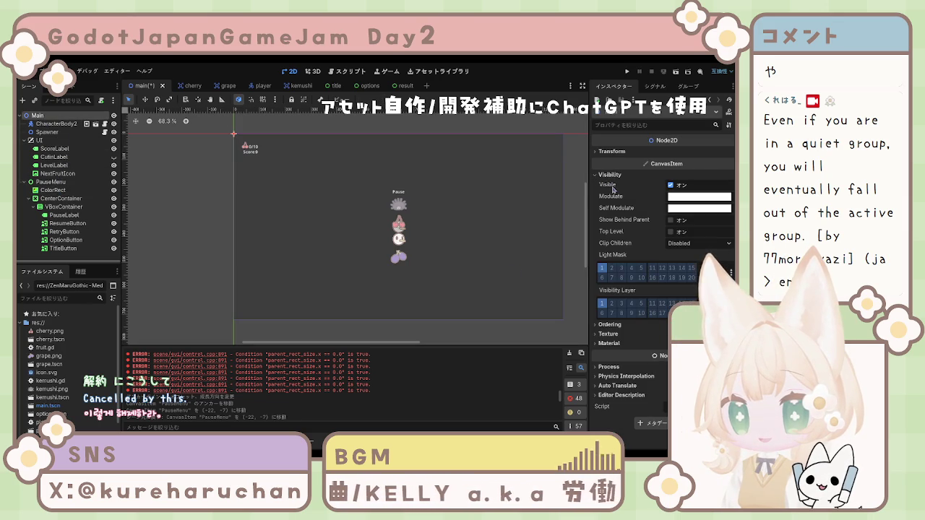
{"action": "left_click", "coordinate": [56, 123]}
{"action": "left_click", "coordinate": [47, 132], "text": "shift"}
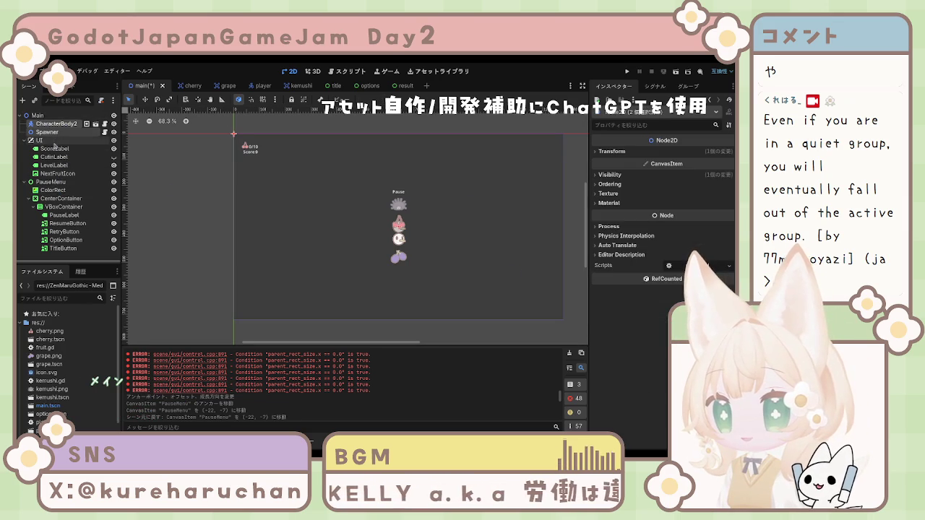
{"action": "left_click", "coordinate": [48, 141], "text": "shift"}
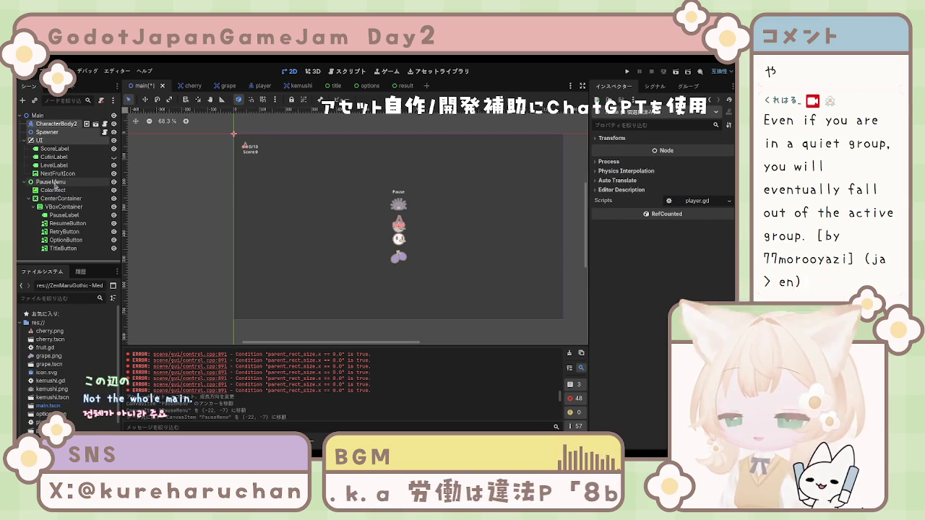
{"action": "left_click", "coordinate": [25, 142]}
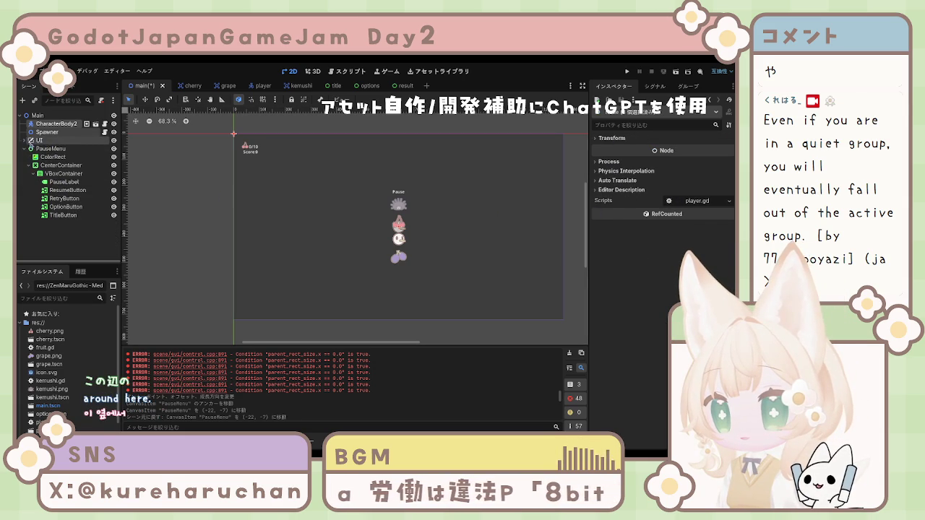
{"action": "left_click", "coordinate": [25, 141]}
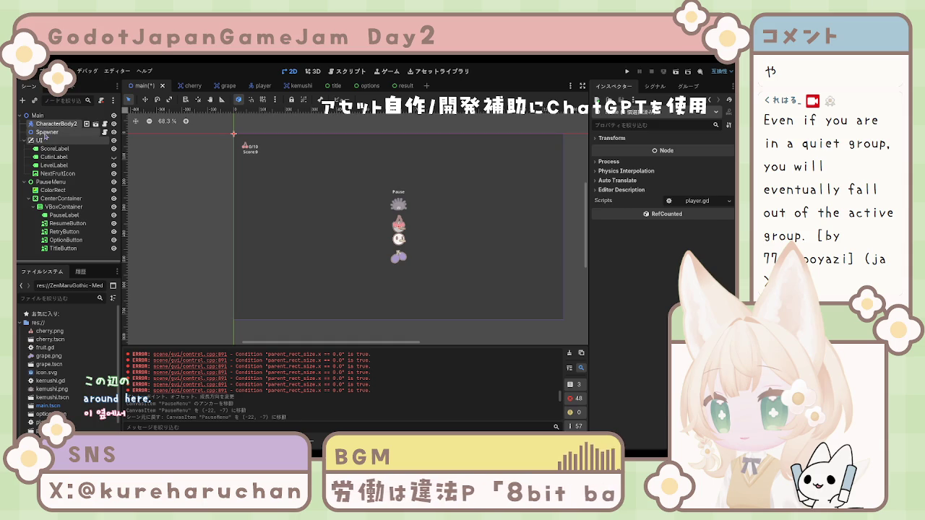
{"action": "left_click", "coordinate": [47, 132], "text": "ctrl"}
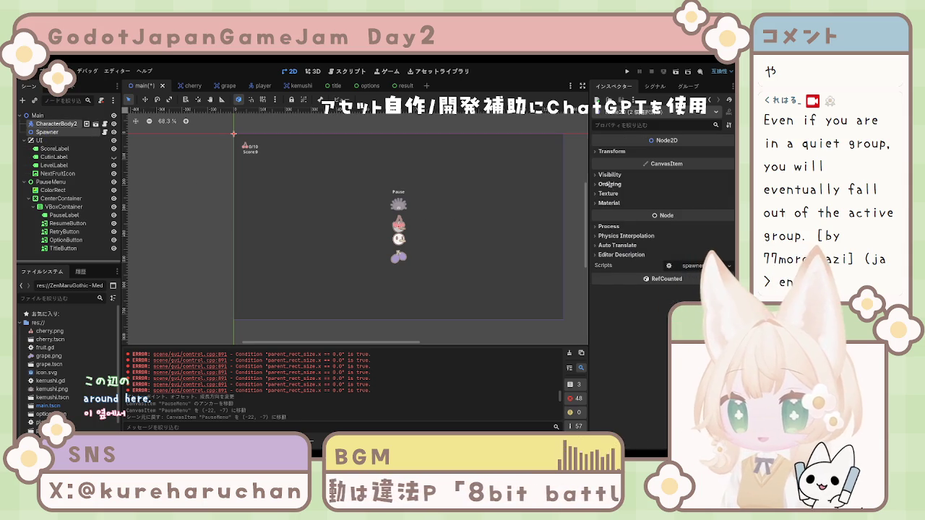
{"action": "left_click", "coordinate": [609, 175]}
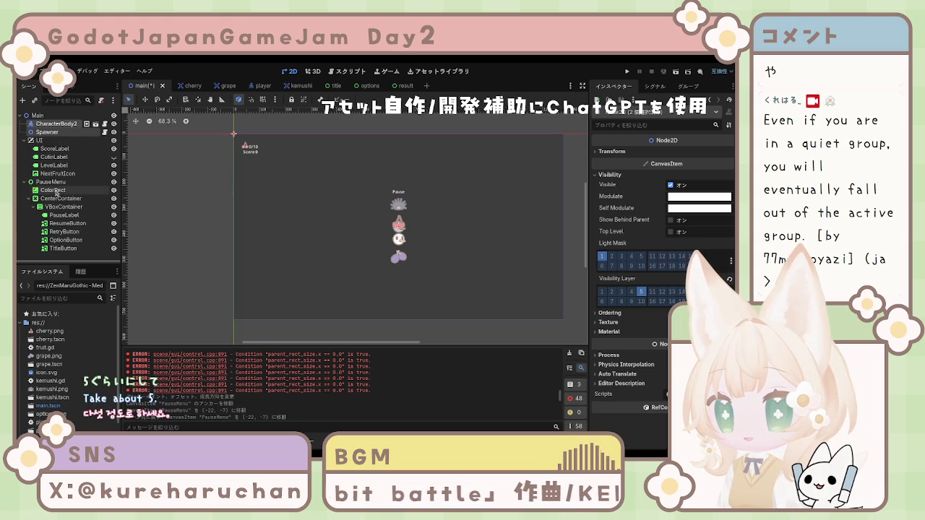
{"action": "left_click", "coordinate": [52, 182]}
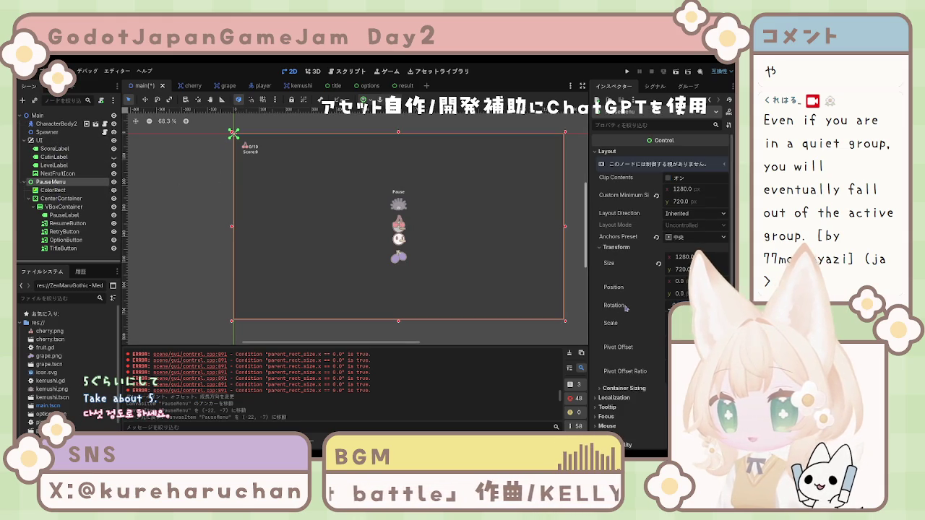
Turn on PauseMenu's Visibility Layer 2 while keeping layer 1 enabled.
{"action": "scroll", "coordinate": [629, 271], "scroll_direction": "down", "scroll_amount": 5}
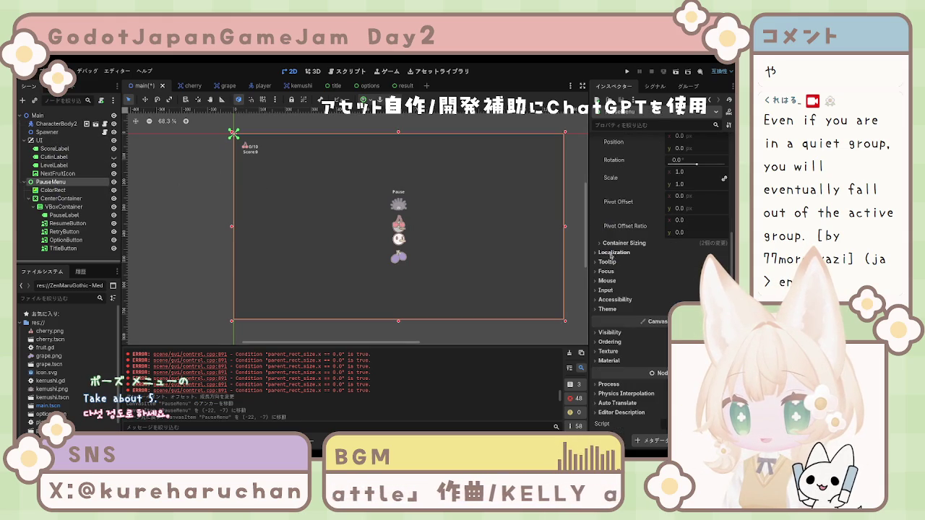
{"action": "left_click", "coordinate": [609, 332]}
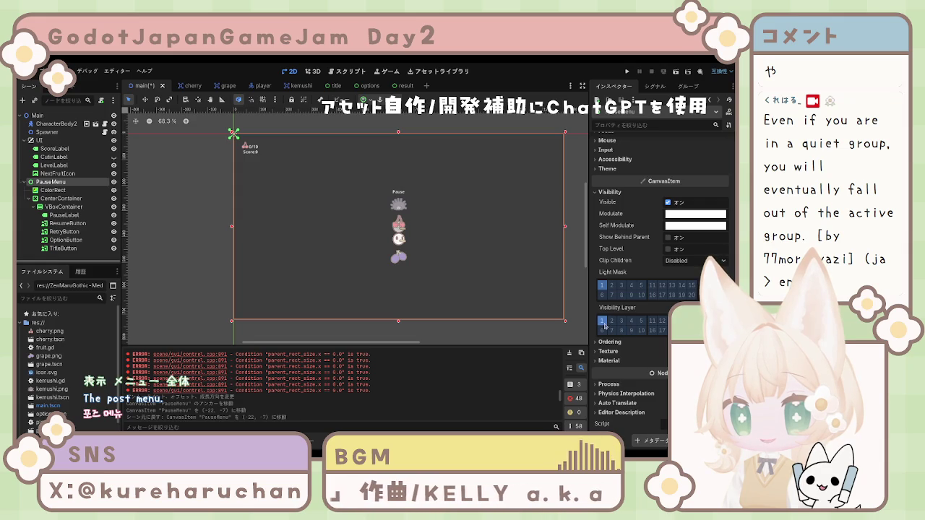
{"action": "left_click", "coordinate": [602, 321]}
{"action": "left_click", "coordinate": [611, 321]}
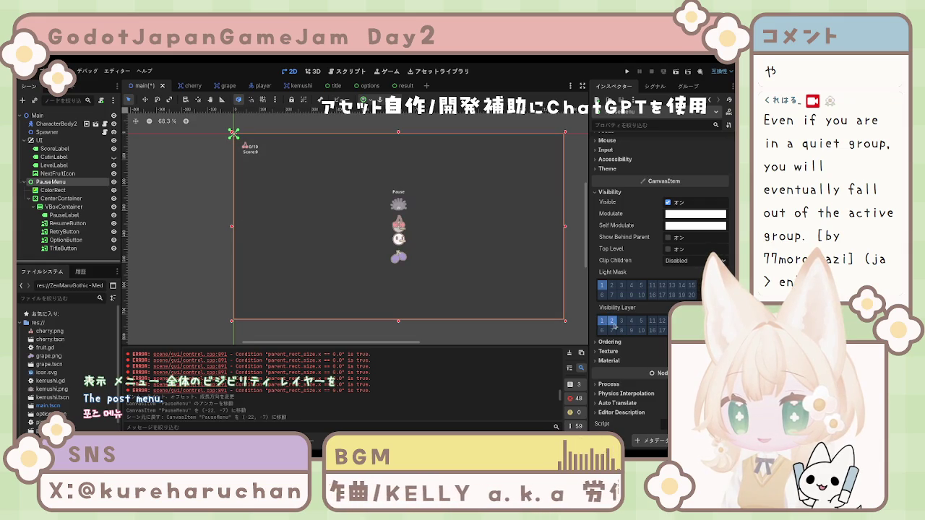
{"action": "left_click", "coordinate": [604, 325]}
{"action": "left_click", "coordinate": [604, 325]}
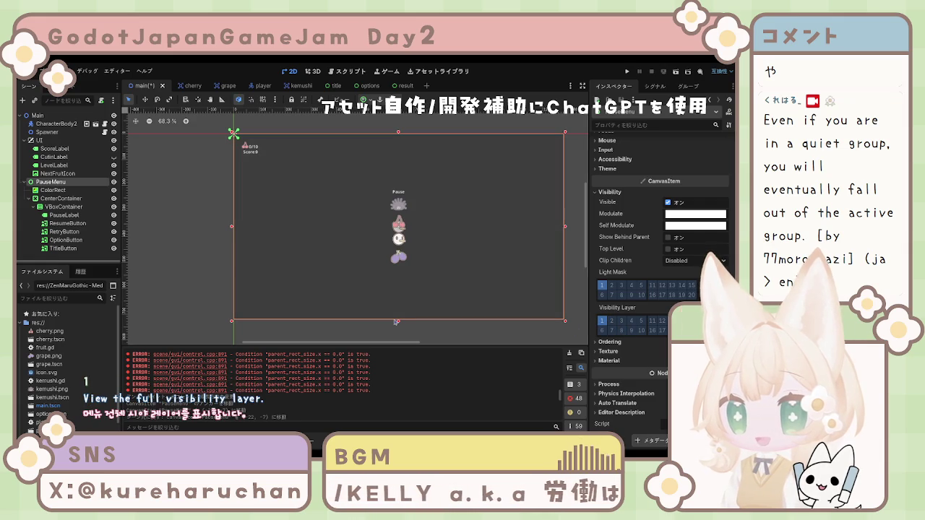
{"action": "left_click", "coordinate": [160, 243]}
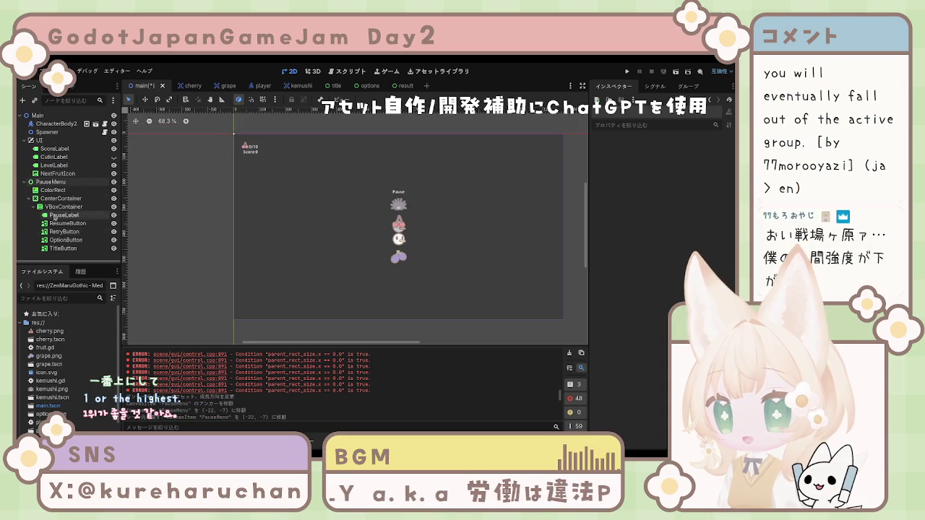
{"action": "left_click", "coordinate": [52, 190]}
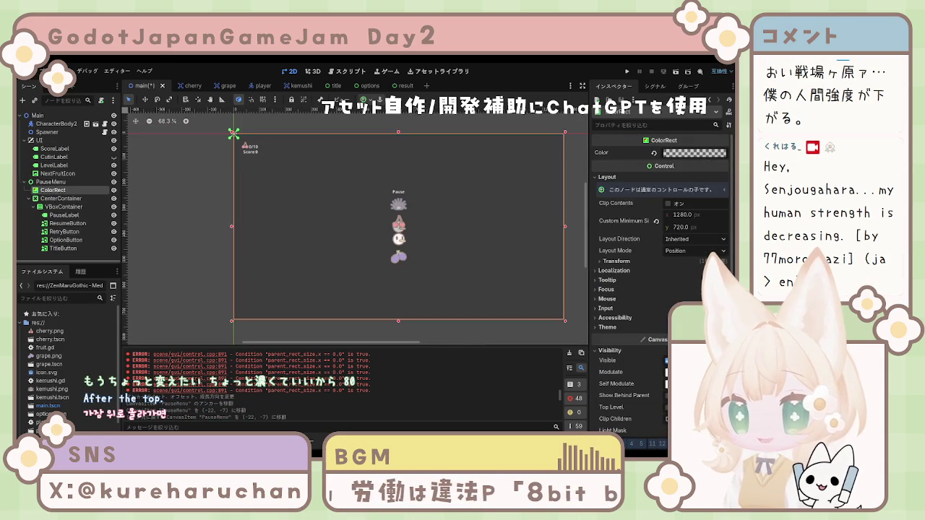
{"action": "left_click", "coordinate": [210, 303]}
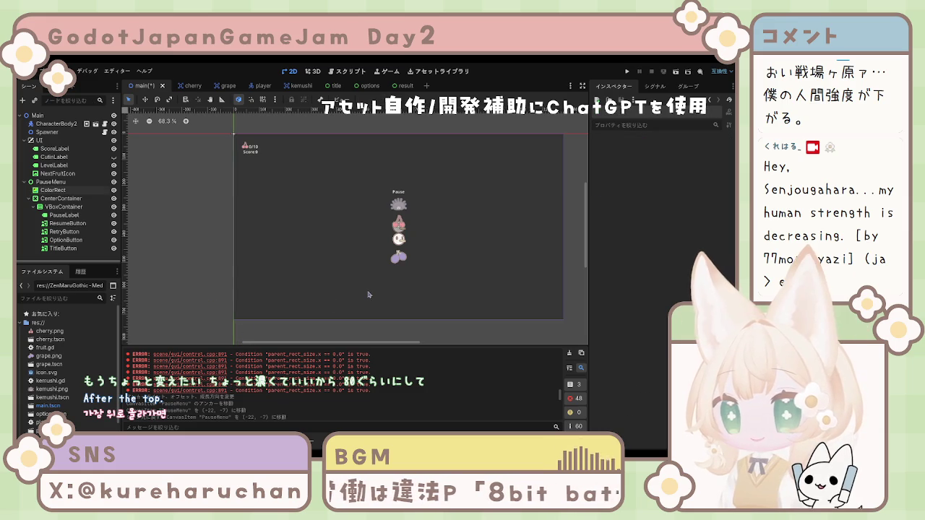
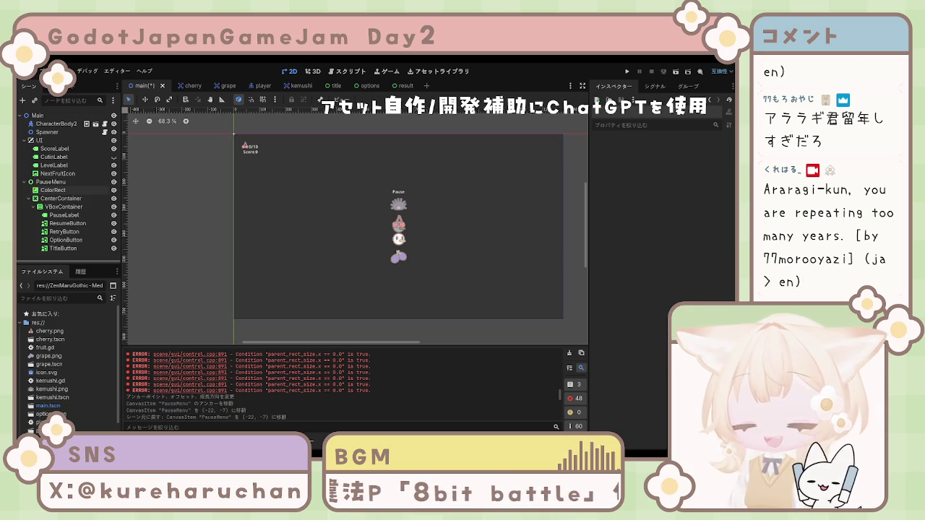
Set the UI CanvasLayer's Layer value from 1 to 0.
{"action": "left_click", "coordinate": [289, 238]}
{"action": "left_click", "coordinate": [191, 236]}
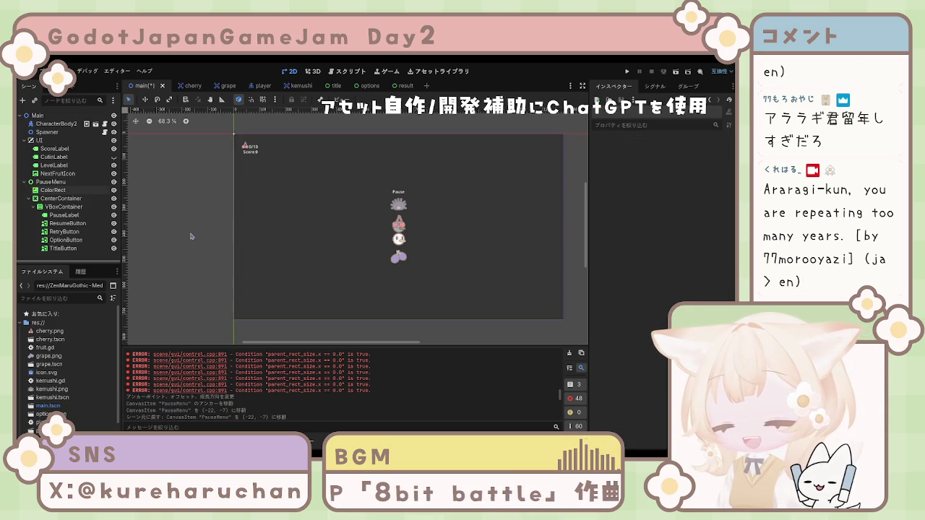
{"action": "left_click", "coordinate": [49, 142]}
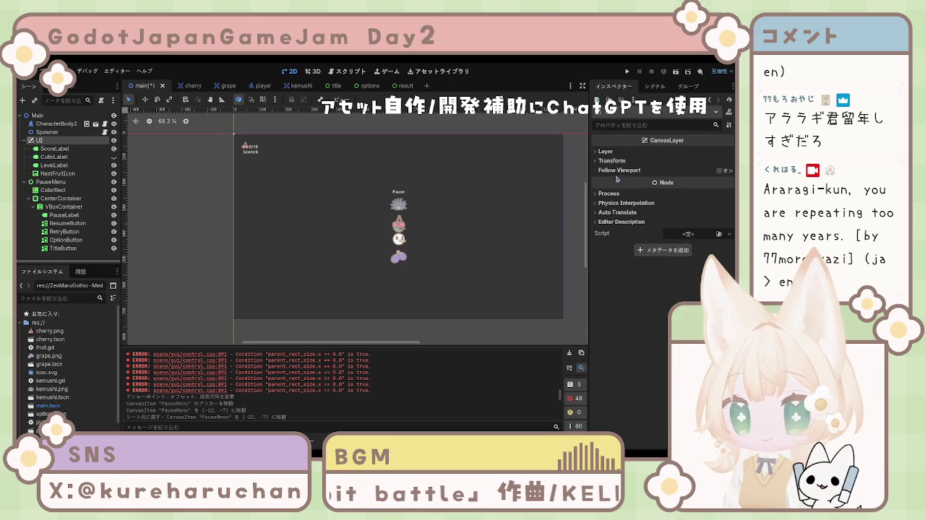
{"action": "left_click", "coordinate": [614, 161]}
{"action": "left_click", "coordinate": [613, 161]}
{"action": "left_click", "coordinate": [611, 153]}
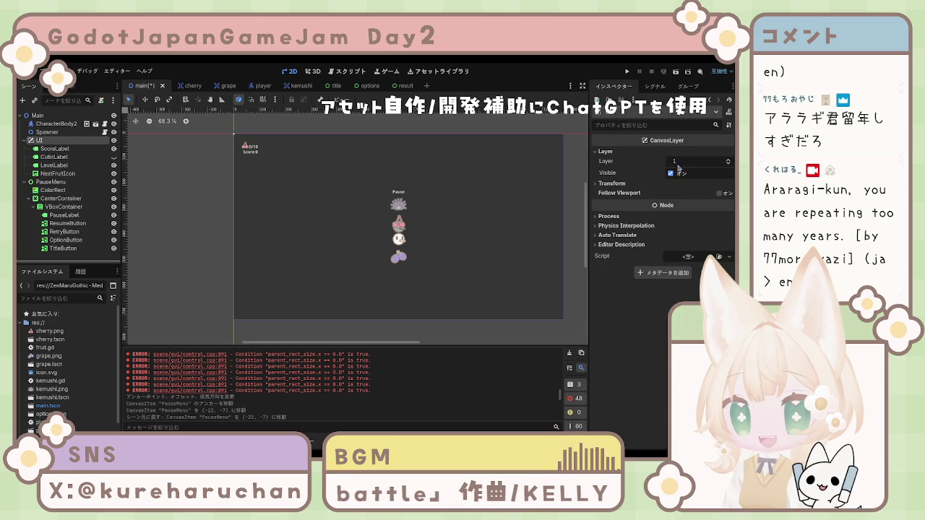
{"action": "left_click", "coordinate": [727, 166]}
{"action": "left_click", "coordinate": [728, 165]}
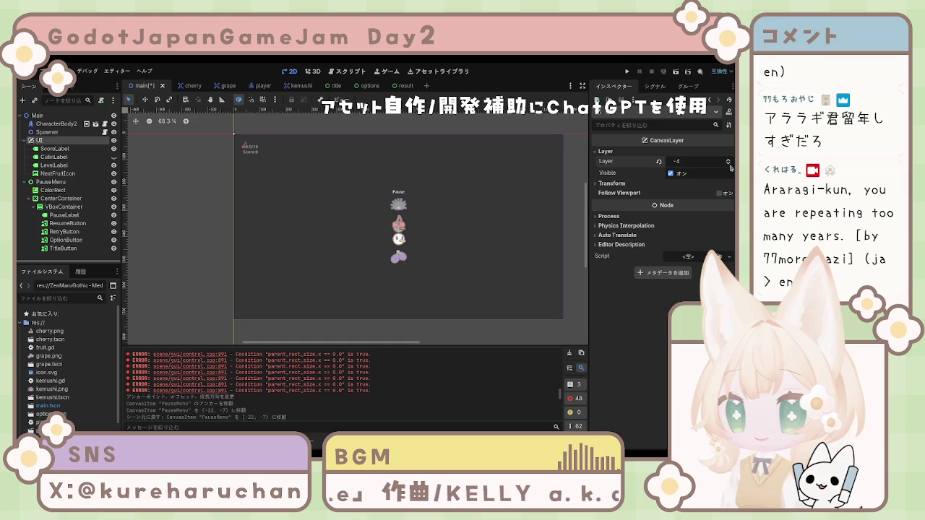
{"action": "left_click", "coordinate": [729, 163]}
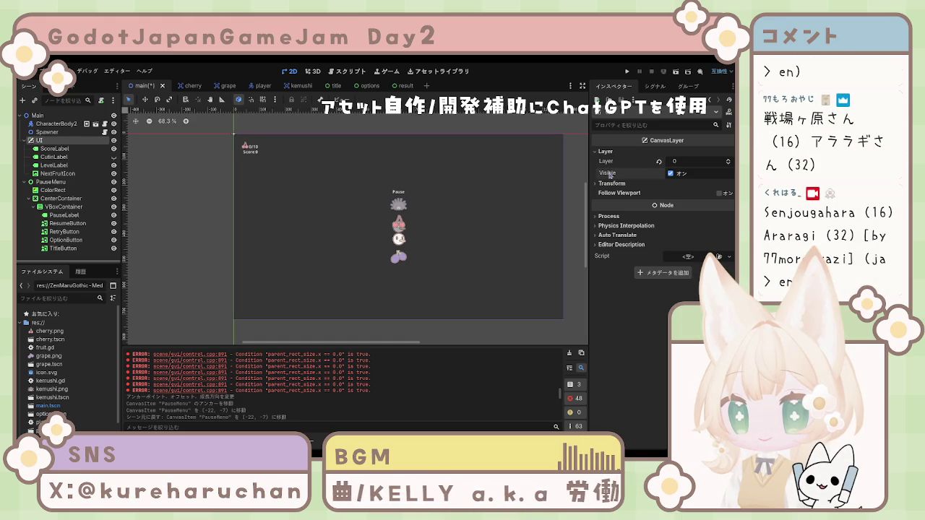
{"action": "left_click", "coordinate": [606, 152]}
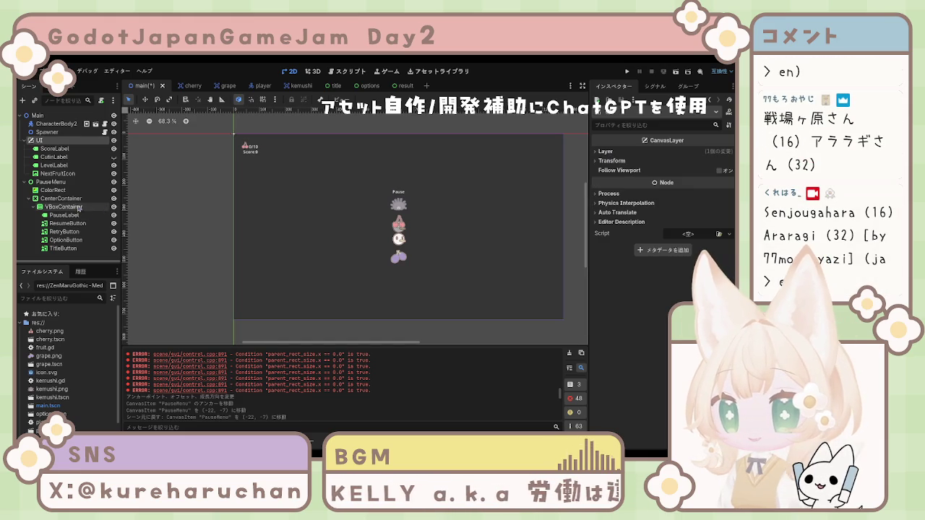
Reselect the UI canvas layer to confirm Layer is 0, then select PauseLabel.
{"action": "left_click", "coordinate": [51, 148]}
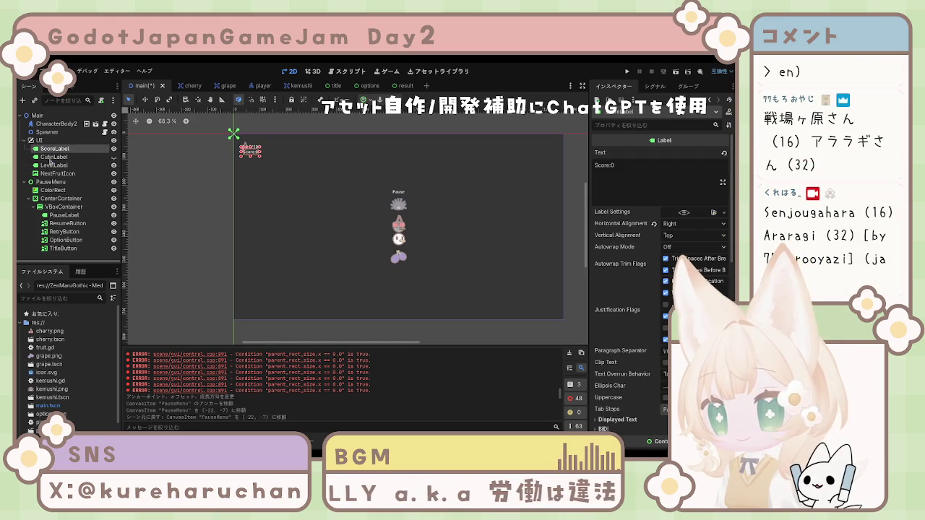
{"action": "left_click", "coordinate": [52, 172]}
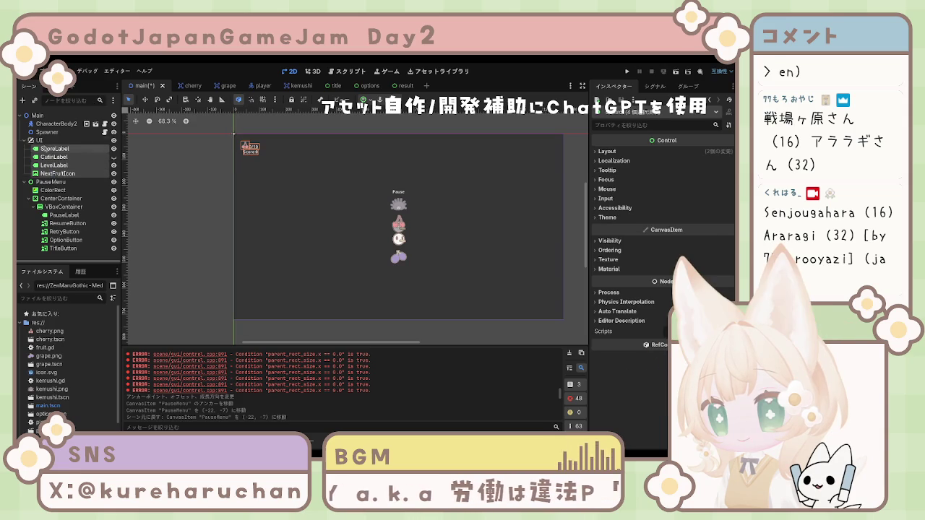
{"action": "left_click", "coordinate": [50, 140]}
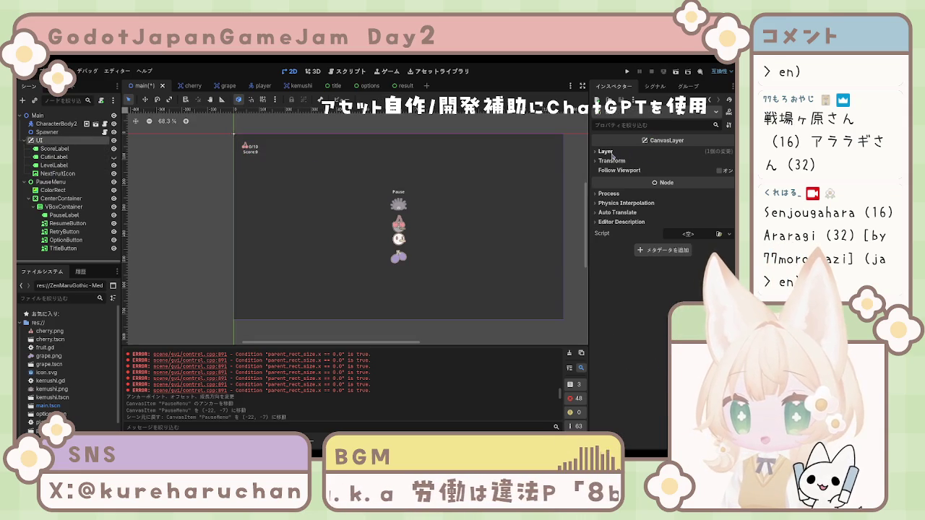
{"action": "left_click", "coordinate": [612, 153]}
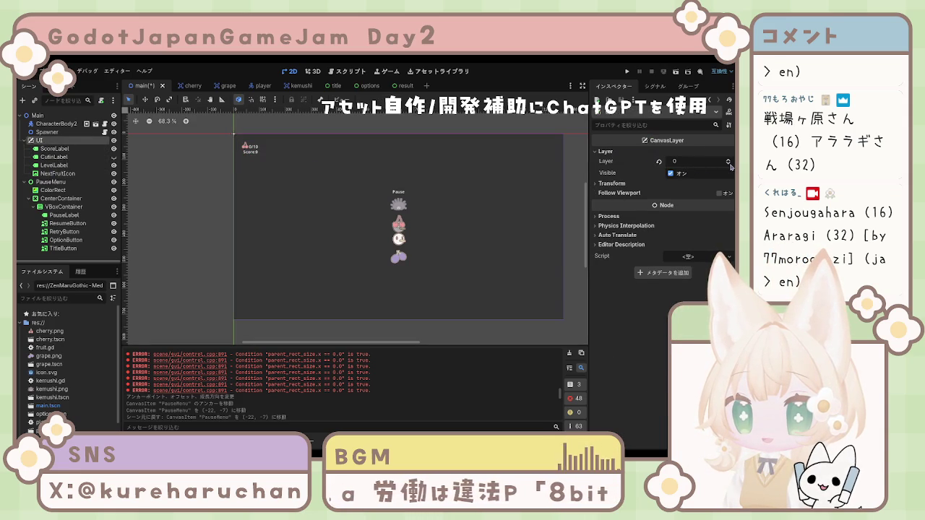
{"action": "left_click", "coordinate": [262, 276]}
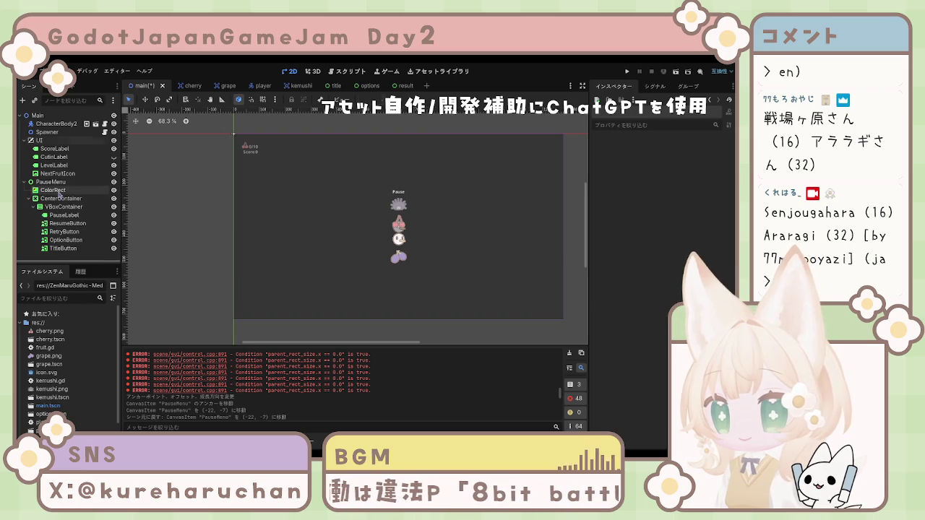
{"action": "left_click", "coordinate": [56, 191]}
{"action": "left_click", "coordinate": [63, 207]}
Enable a Font Size theme override on PauseLabel to enlarge the Pause heading.
{"action": "left_click", "coordinate": [63, 215]}
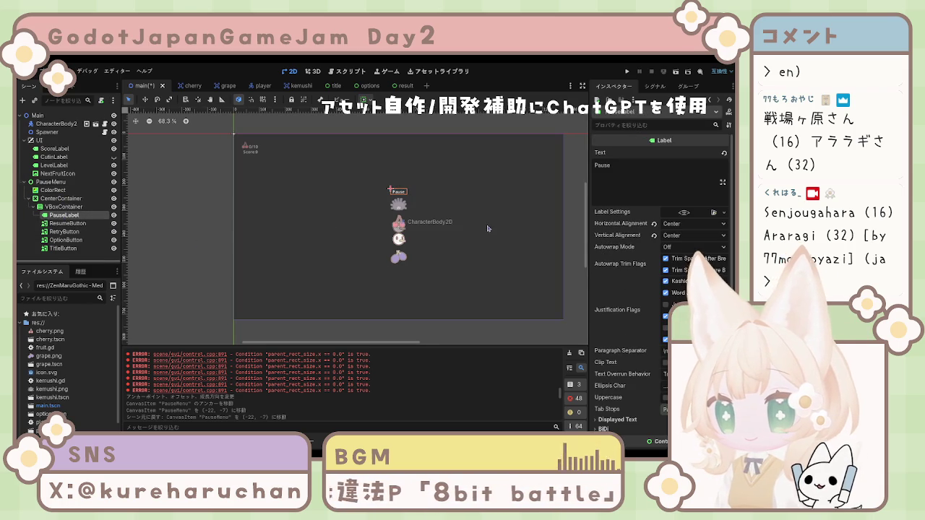
{"action": "scroll", "coordinate": [617, 319], "scroll_direction": "down", "scroll_amount": 5}
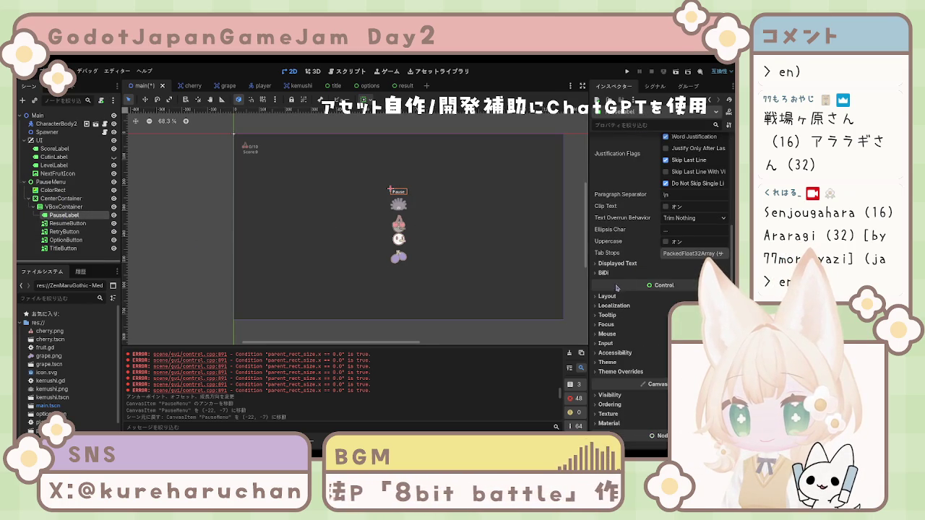
{"action": "left_click", "coordinate": [612, 264]}
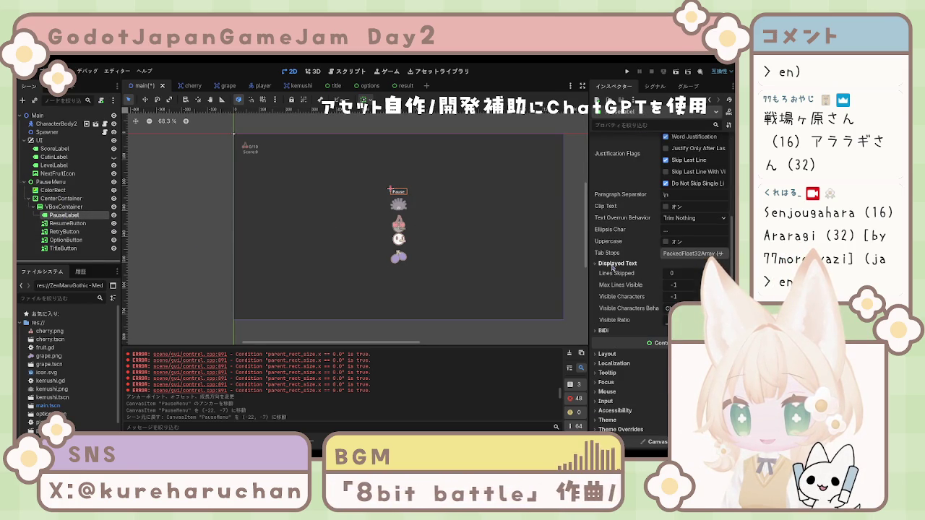
{"action": "left_click", "coordinate": [611, 265]}
{"action": "left_click", "coordinate": [627, 373]}
{"action": "scroll", "coordinate": [621, 346], "scroll_direction": "down", "scroll_amount": 3}
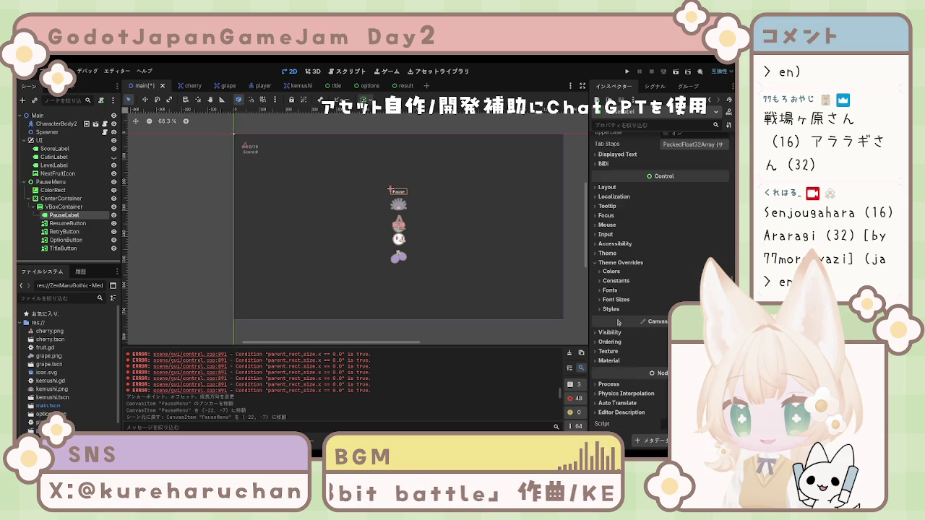
{"action": "left_click", "coordinate": [611, 291]}
{"action": "left_click", "coordinate": [617, 310]}
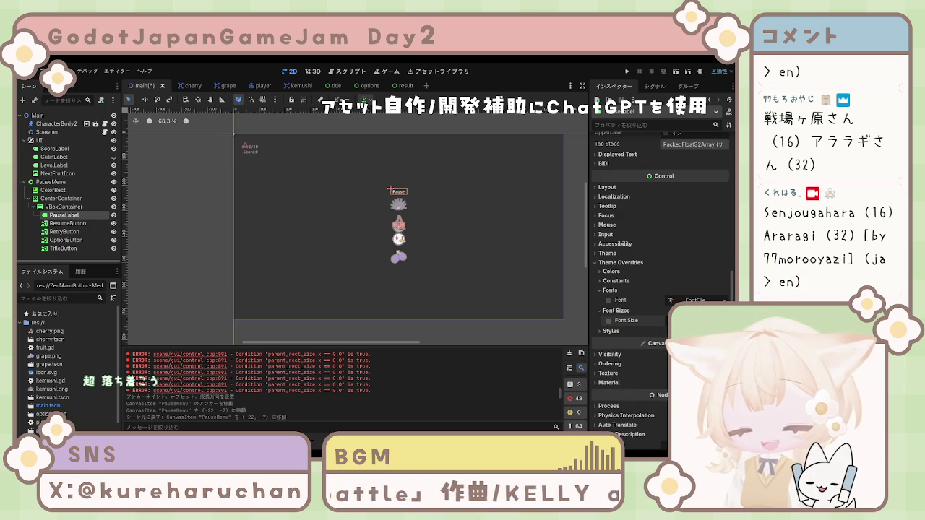
{"action": "left_click", "coordinate": [609, 320]}
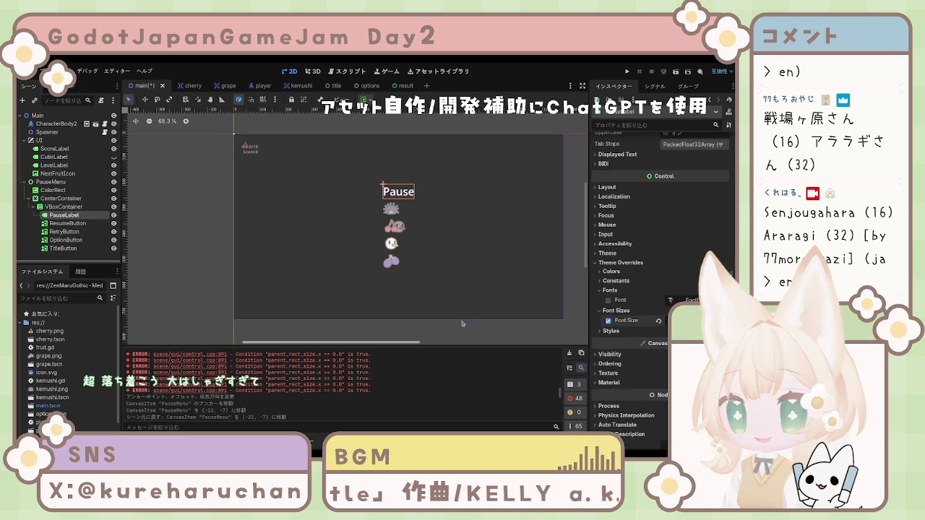
{"action": "scroll", "coordinate": [677, 228], "scroll_direction": "up", "scroll_amount": 10}
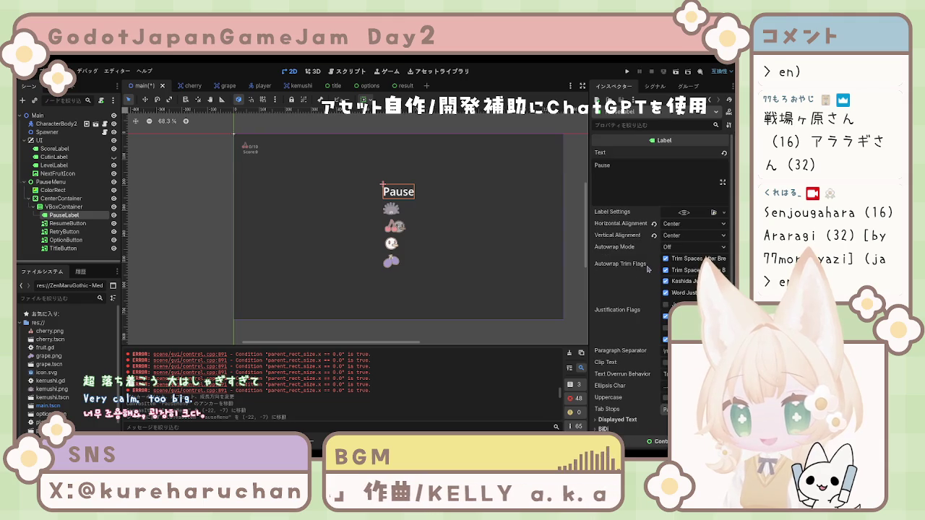
{"action": "left_click", "coordinate": [391, 209]}
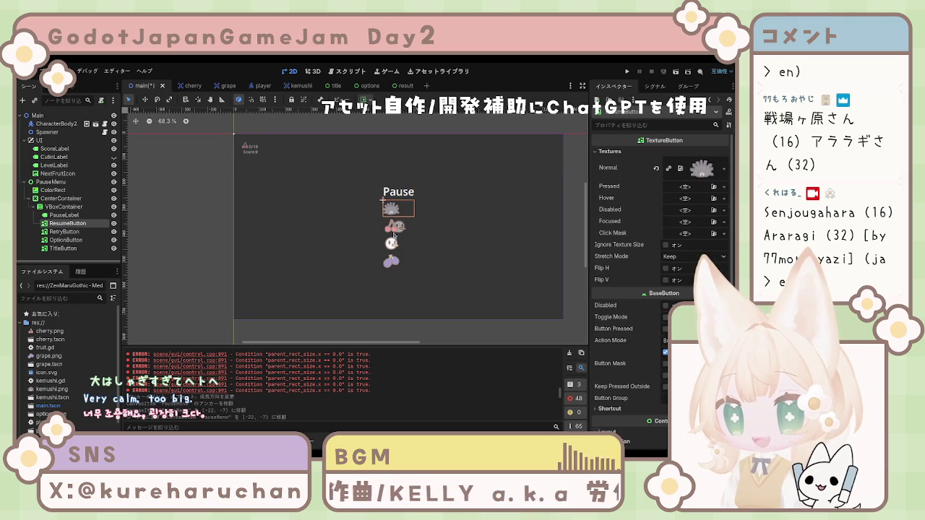
Uncheck Horizontal Fill under Container Sizing for the Resume, Retry, Option and Title buttons.
{"action": "left_click", "coordinate": [391, 226], "text": "shift"}
{"action": "left_click", "coordinate": [391, 244], "text": "shift"}
{"action": "left_click", "coordinate": [391, 261], "text": "shift"}
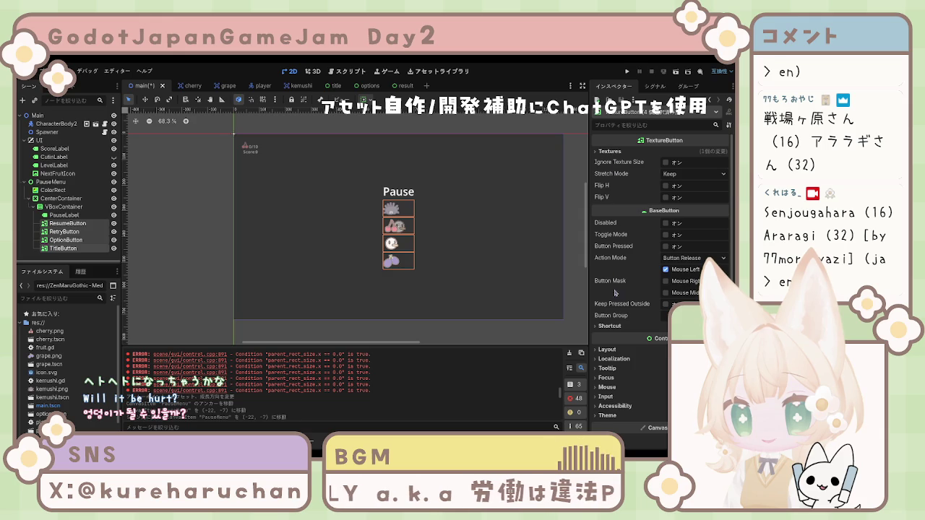
{"action": "left_click", "coordinate": [607, 350]}
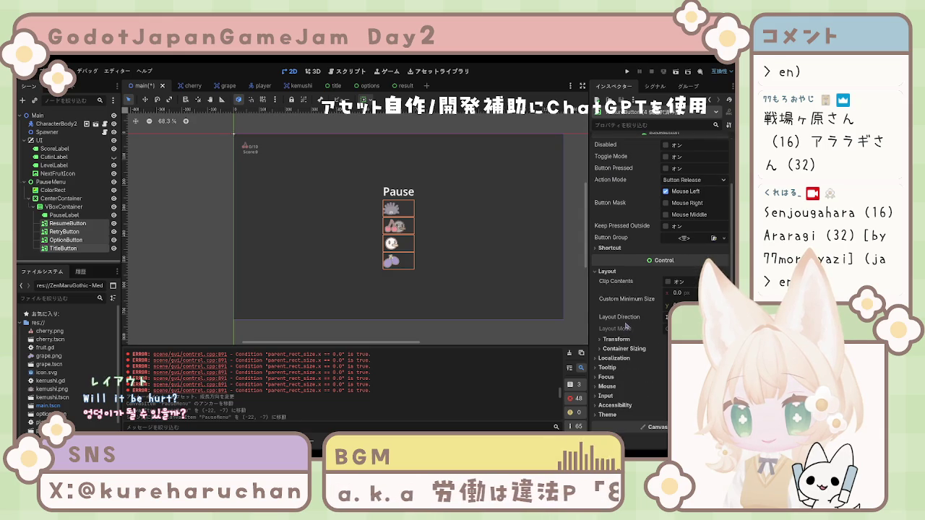
{"action": "left_click", "coordinate": [622, 348]}
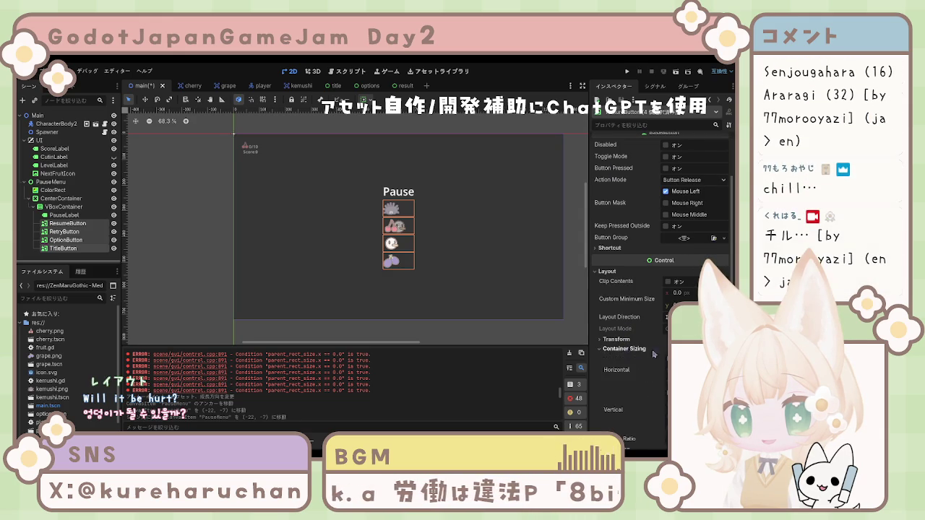
{"action": "scroll", "coordinate": [622, 347], "scroll_direction": "down", "scroll_amount": 3}
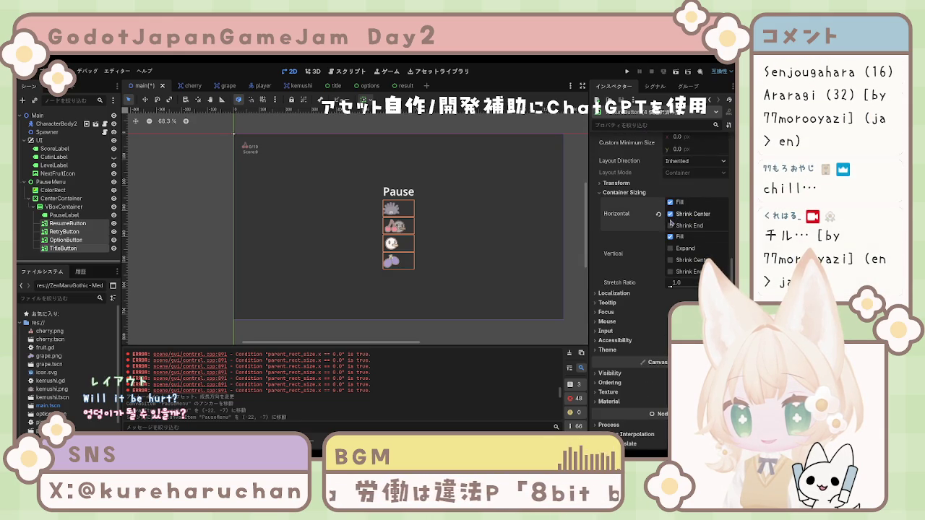
{"action": "left_click", "coordinate": [669, 203]}
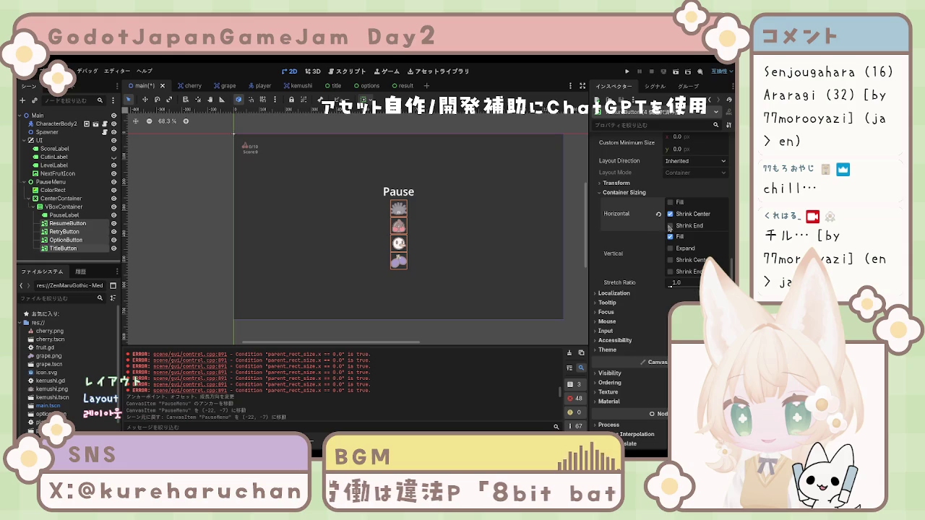
{"action": "left_click", "coordinate": [516, 302]}
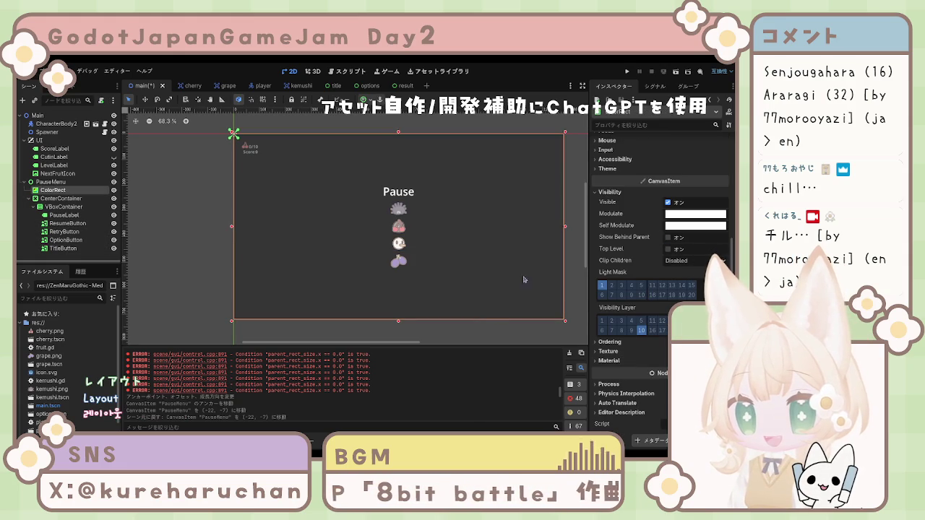
{"action": "scroll", "coordinate": [661, 238], "scroll_direction": "up", "scroll_amount": 5}
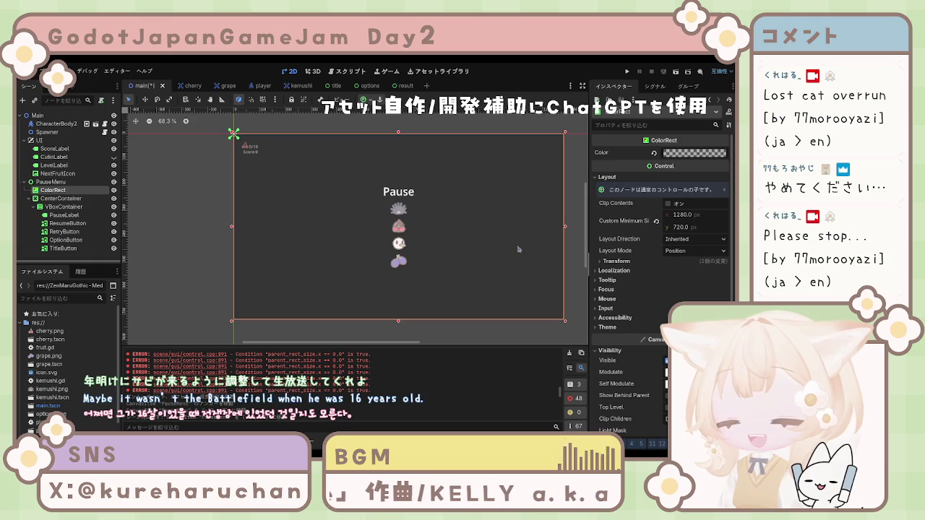
{"action": "left_click", "coordinate": [185, 247]}
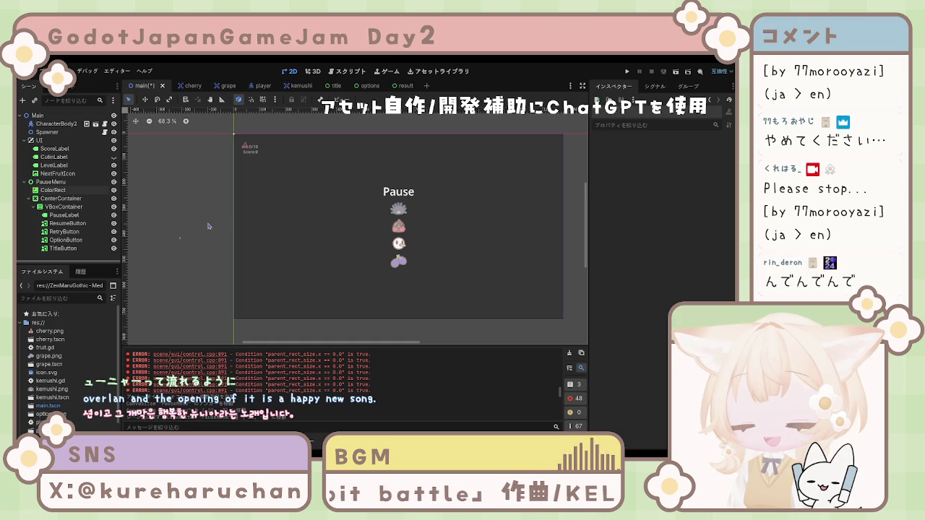
Undo the PauseMenu move to (-22, -7) with Ctrl+Z.
{"action": "key", "text": "ctrl+z"}
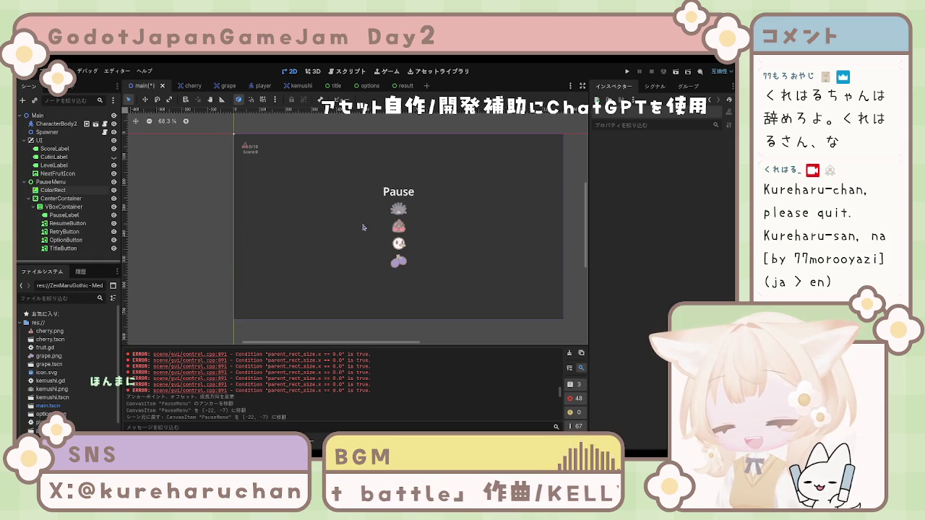
{"action": "left_click", "coordinate": [399, 209]}
Turn on the VBoxContainer's Separation constant override and set it to 20.
{"action": "left_click", "coordinate": [399, 226], "text": "shift"}
{"action": "left_click", "coordinate": [399, 243], "text": "shift"}
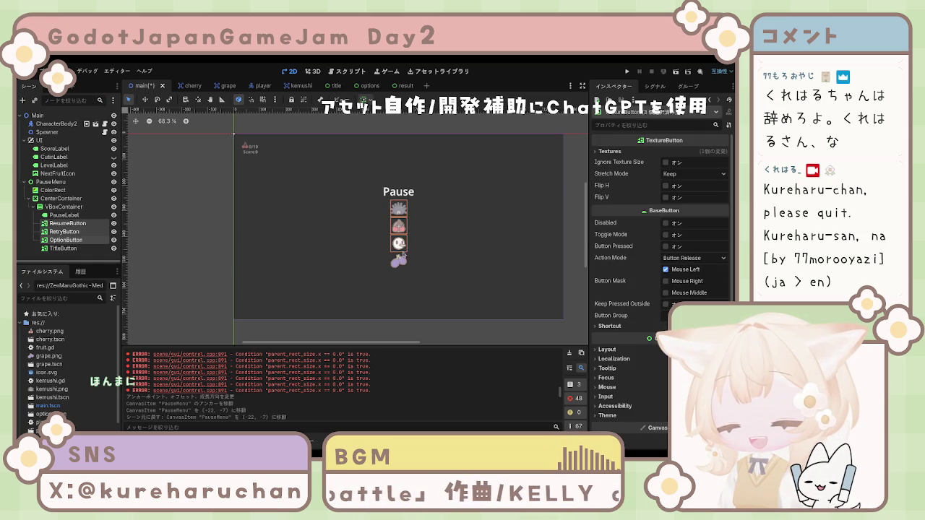
{"action": "left_click", "coordinate": [399, 261], "text": "shift"}
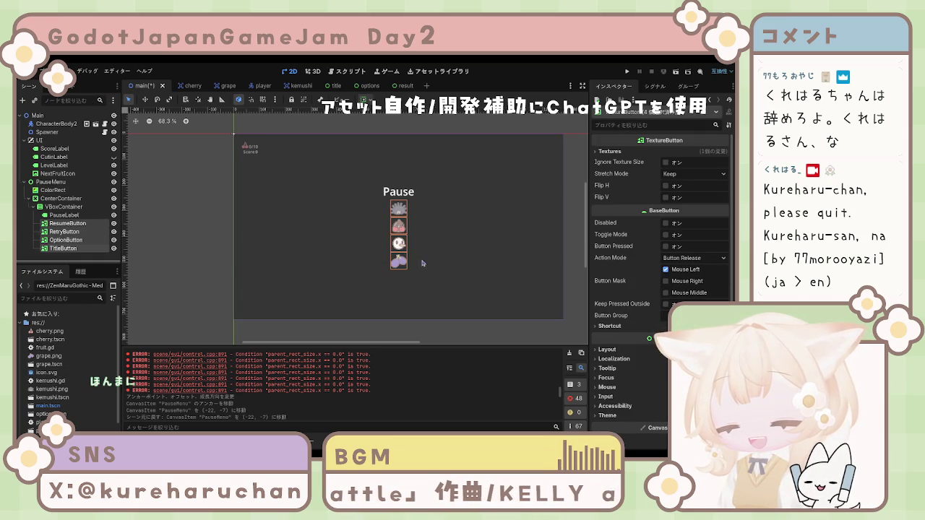
{"action": "left_click", "coordinate": [65, 207]}
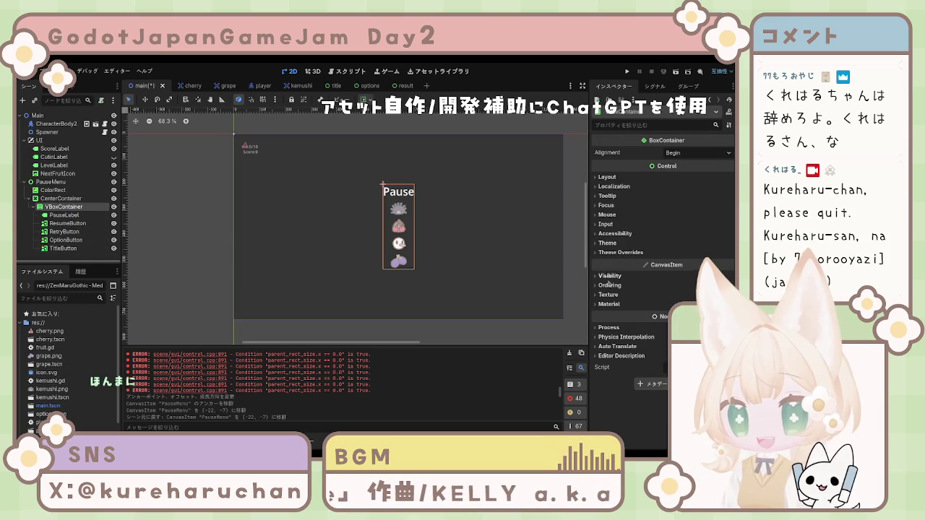
{"action": "left_click", "coordinate": [620, 252]}
{"action": "left_click", "coordinate": [616, 261]}
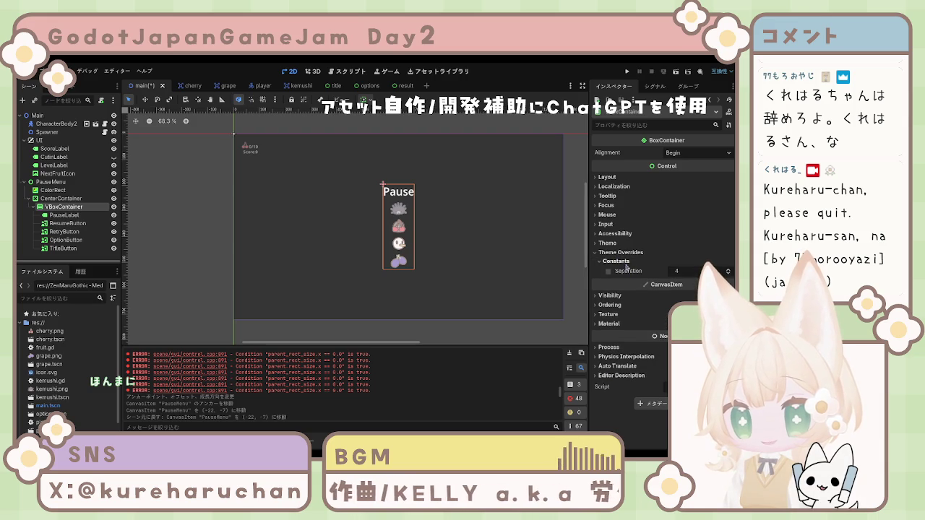
{"action": "left_click", "coordinate": [608, 271]}
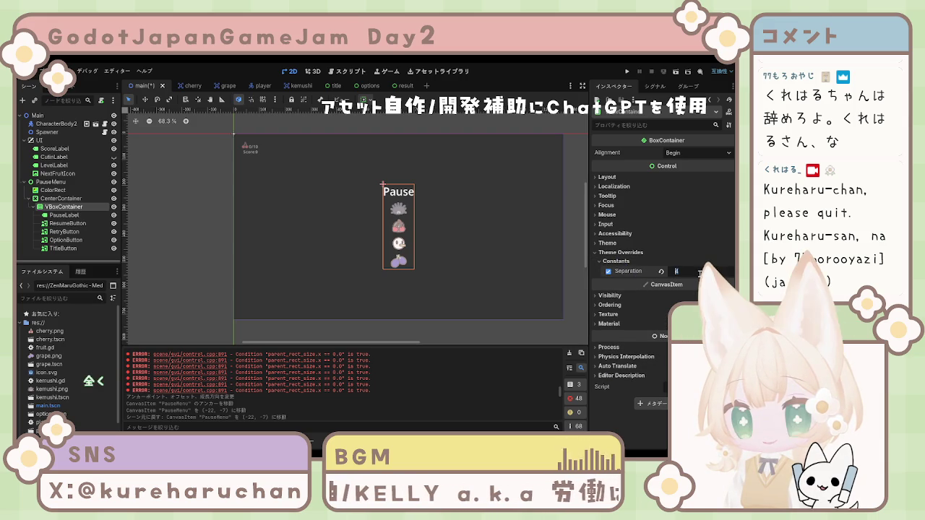
{"action": "type", "text": "20"}
{"action": "key", "text": "Return"}
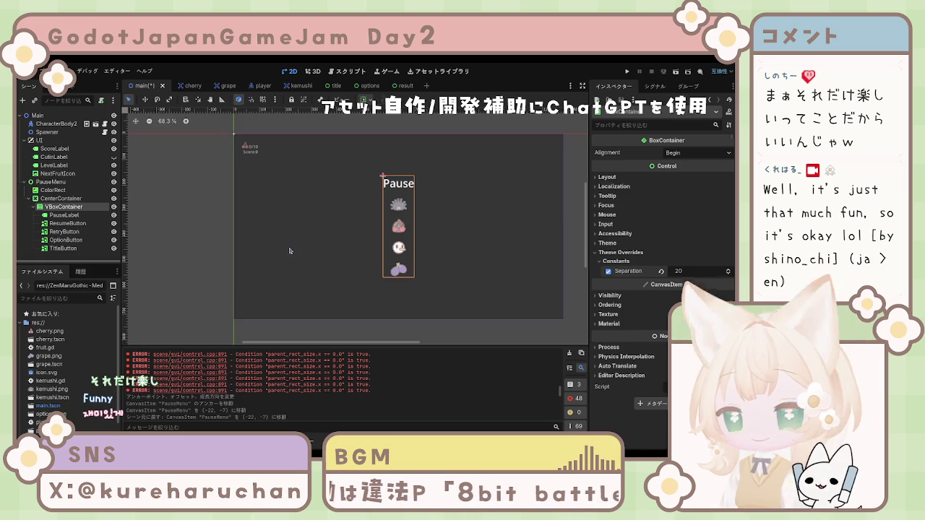
Inspect the ColorRect, CenterContainer, VBoxContainer, PauseLabel and ResumeButton to check the spacing.
{"action": "left_click", "coordinate": [208, 252]}
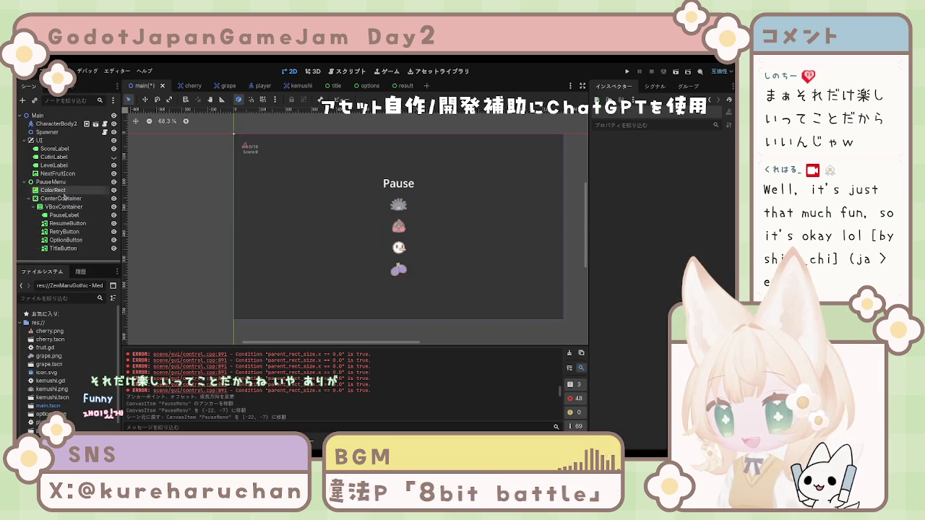
{"action": "left_click", "coordinate": [53, 190]}
{"action": "left_click", "coordinate": [61, 198]}
{"action": "left_click", "coordinate": [64, 206]}
{"action": "left_click", "coordinate": [64, 215]}
{"action": "left_click", "coordinate": [64, 207]}
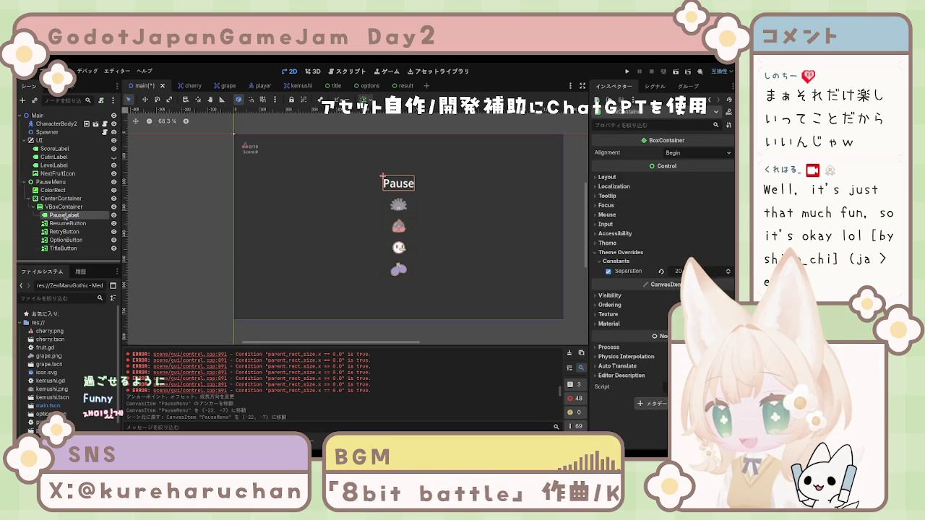
{"action": "left_click", "coordinate": [60, 198]}
{"action": "left_click", "coordinate": [53, 190]}
{"action": "left_click", "coordinate": [61, 198]}
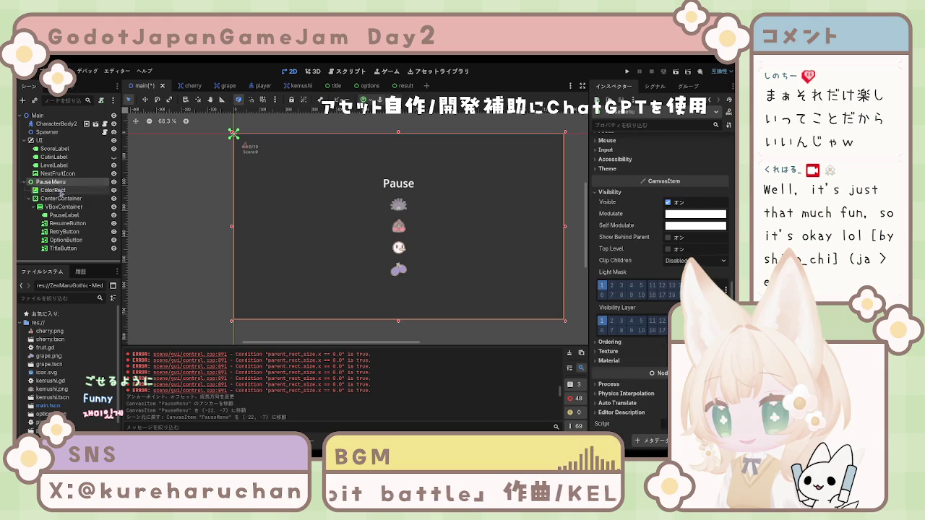
{"action": "left_click", "coordinate": [63, 207]}
{"action": "left_click", "coordinate": [64, 215]}
{"action": "left_click", "coordinate": [67, 223]}
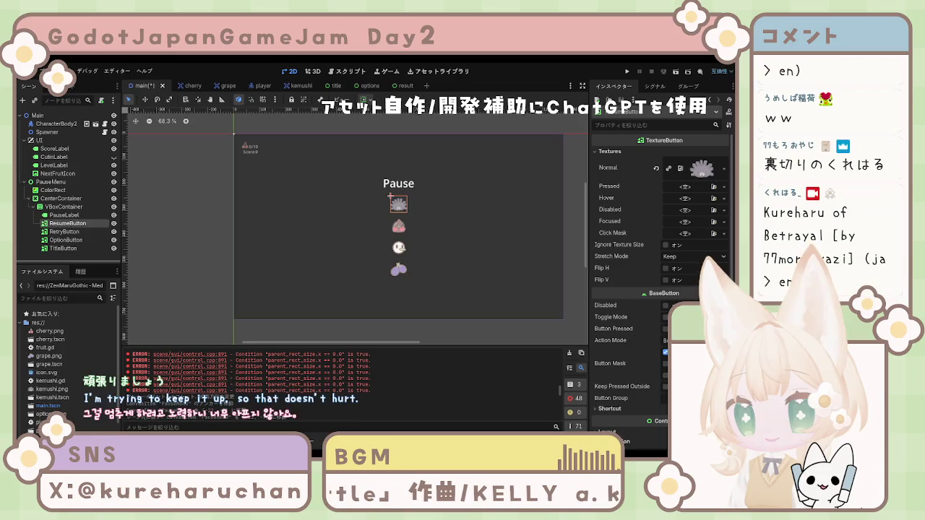
Undo the accidental PauseMenu move and select the grape TitleButton.
{"action": "key", "text": "ctrl+z"}
{"action": "key", "text": "ctrl+z"}
{"action": "key", "text": "ctrl+z"}
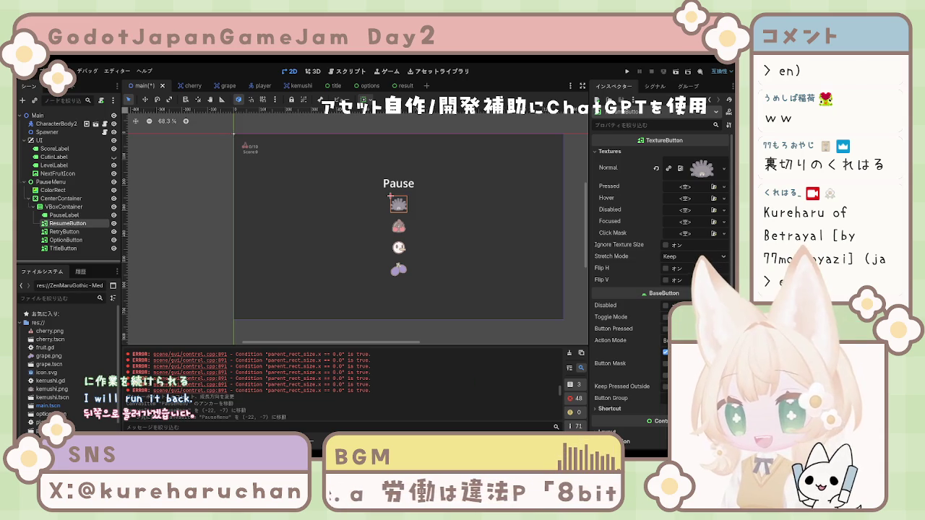
{"action": "left_click", "coordinate": [227, 247]}
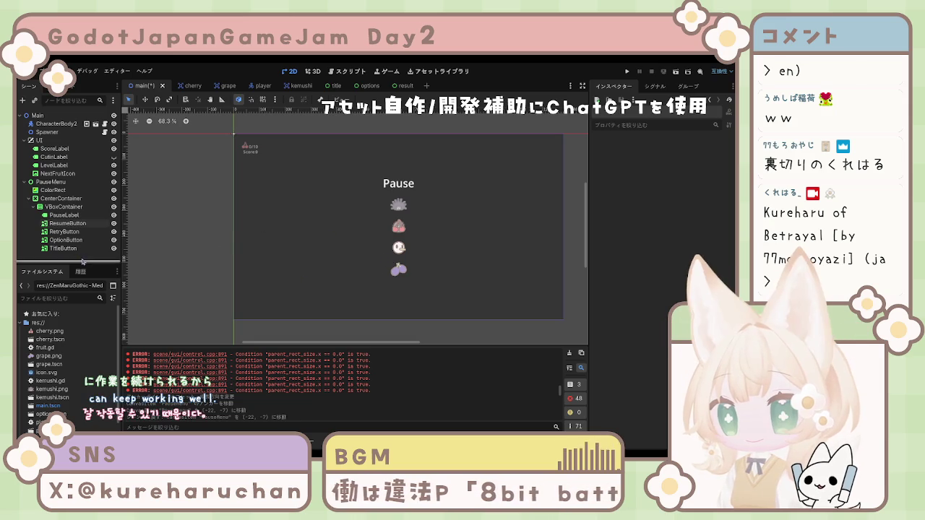
{"action": "left_click", "coordinate": [397, 269]}
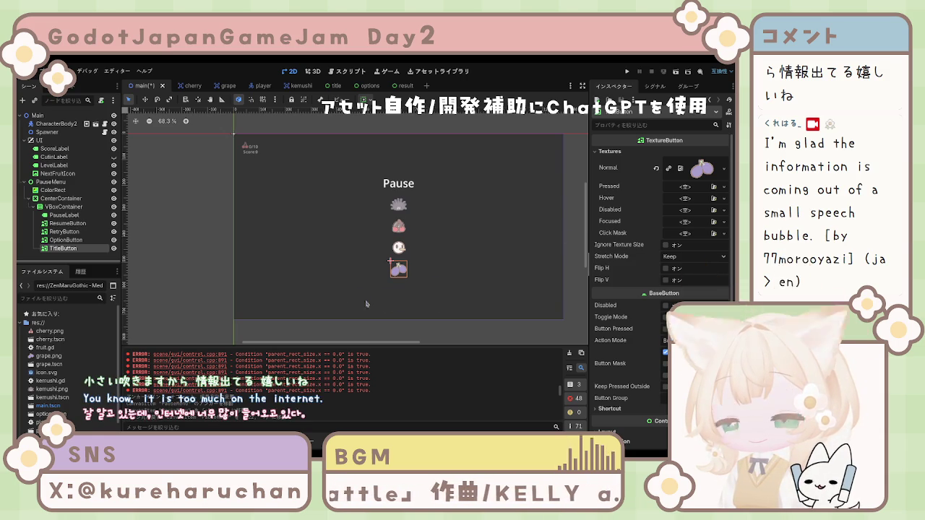
{"action": "left_click", "coordinate": [398, 247]}
{"action": "left_click", "coordinate": [424, 323]}
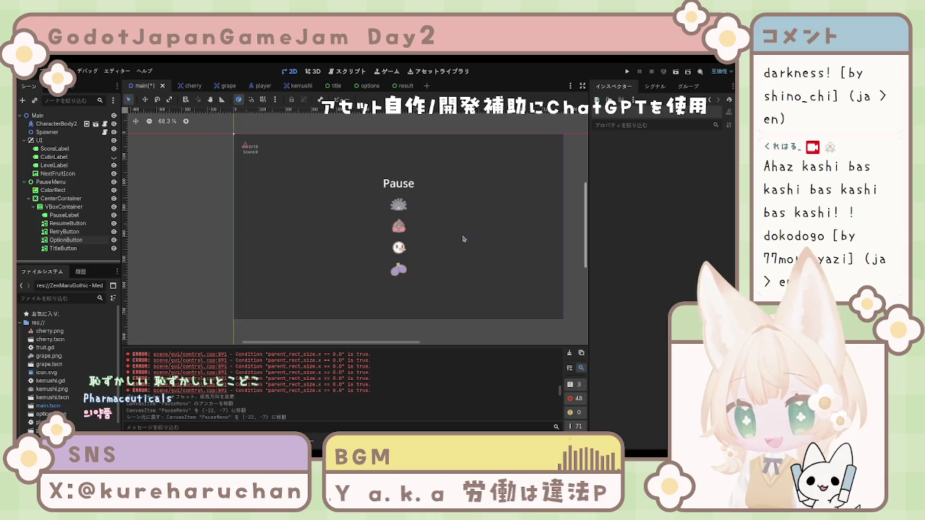
{"action": "left_click", "coordinate": [487, 233]}
{"action": "left_click", "coordinate": [203, 227]}
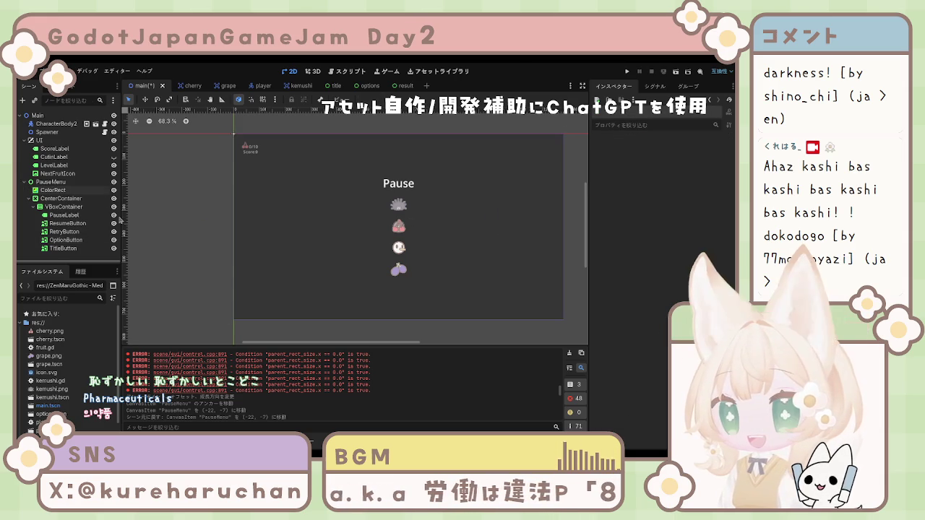
{"action": "left_click", "coordinate": [62, 198]}
{"action": "left_click", "coordinate": [64, 214]}
{"action": "left_click", "coordinate": [67, 223]}
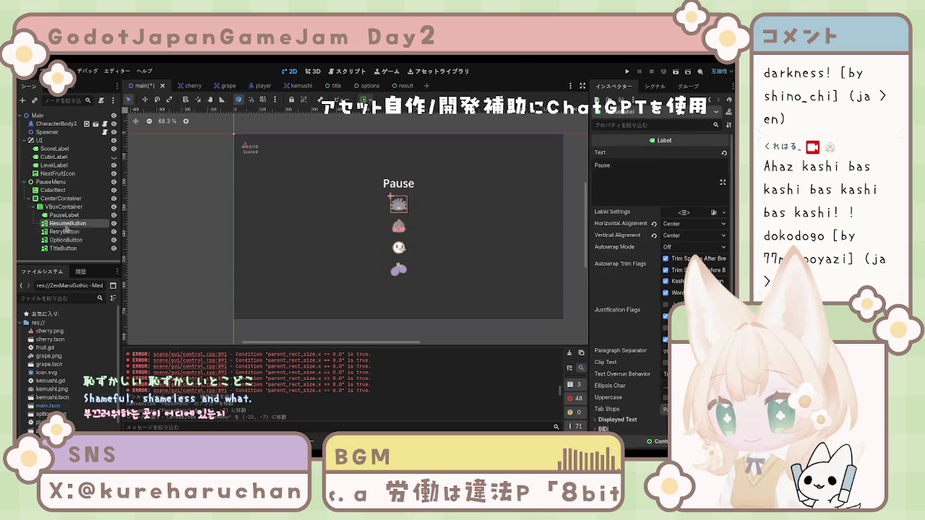
{"action": "left_click", "coordinate": [68, 241]}
{"action": "left_click", "coordinate": [65, 247]}
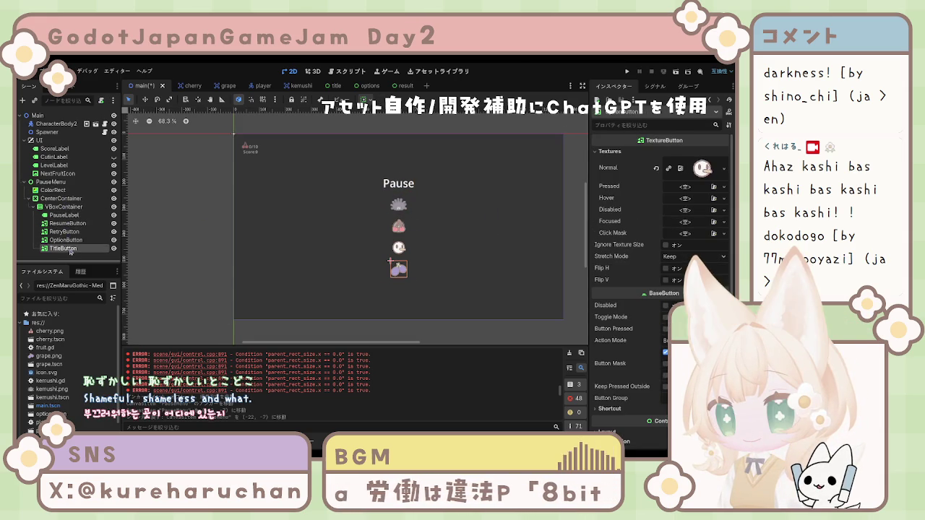
{"action": "left_click", "coordinate": [67, 231]}
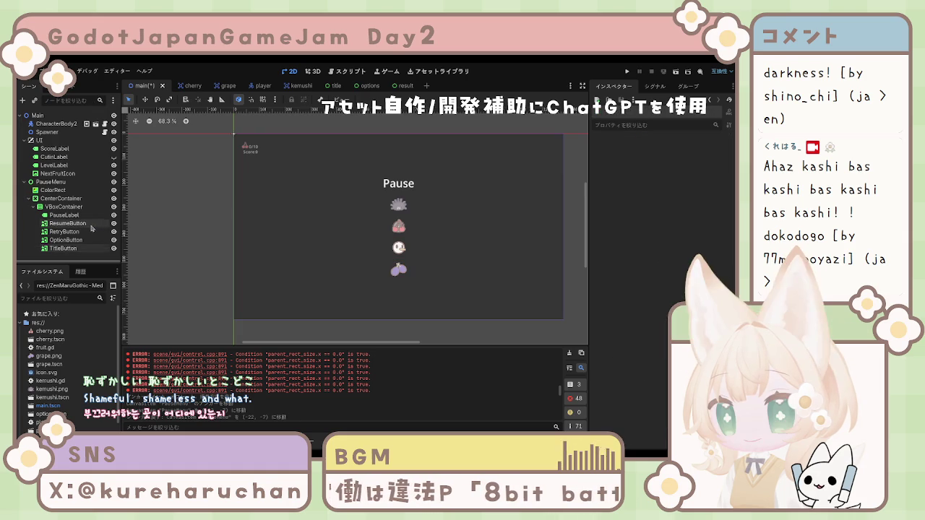
{"action": "left_click", "coordinate": [68, 223]}
{"action": "left_click", "coordinate": [63, 207]}
{"action": "left_click", "coordinate": [61, 198]}
{"action": "left_click", "coordinate": [51, 182]}
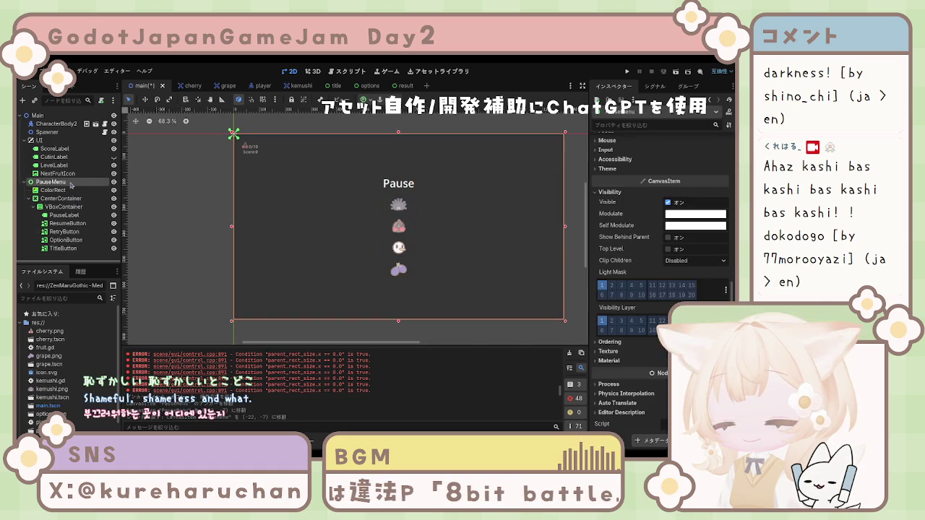
{"action": "key", "text": "Up"}
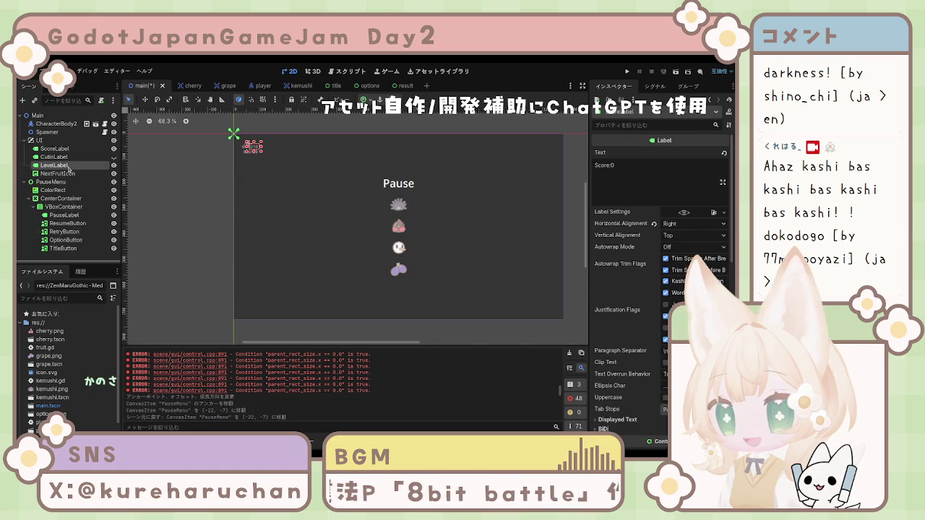
{"action": "left_click", "coordinate": [69, 181]}
{"action": "left_click", "coordinate": [65, 206]}
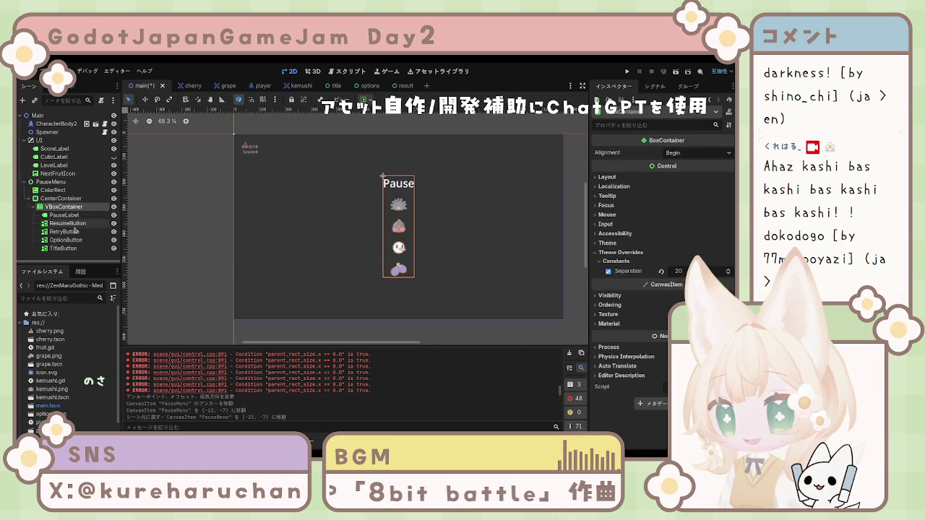
{"action": "left_click", "coordinate": [66, 239]}
{"action": "left_click", "coordinate": [78, 231]}
{"action": "left_click", "coordinate": [76, 223]}
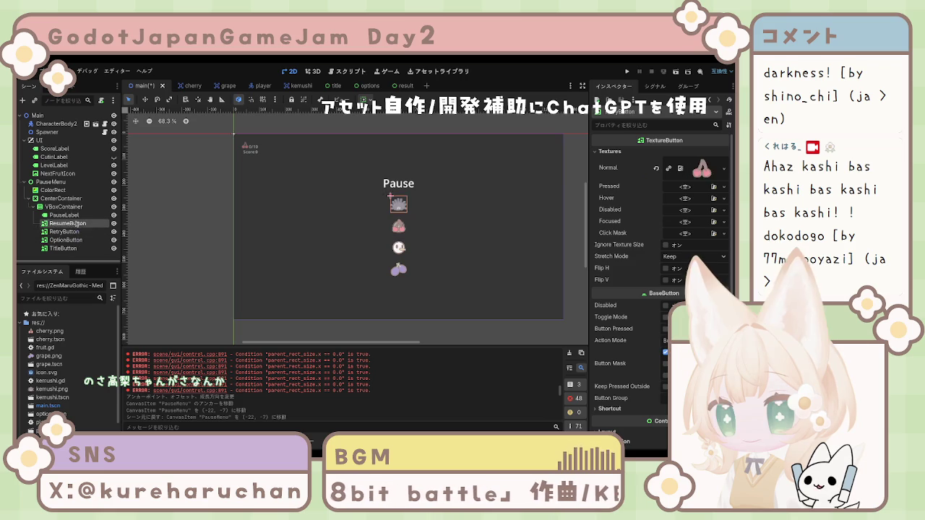
{"action": "left_click", "coordinate": [76, 214]}
{"action": "left_click", "coordinate": [76, 207]}
{"action": "left_click", "coordinate": [65, 198]}
{"action": "left_click", "coordinate": [52, 182]}
{"action": "left_click", "coordinate": [55, 164]}
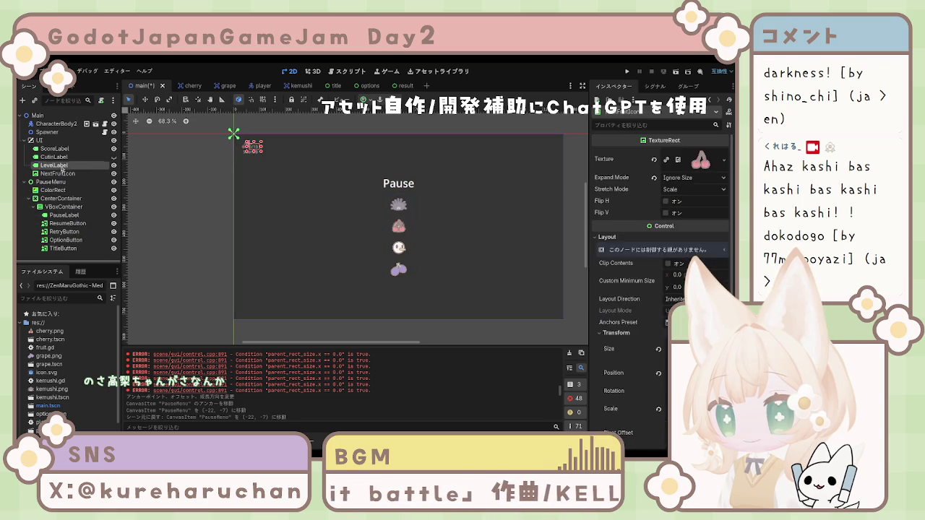
{"action": "left_click", "coordinate": [59, 157]}
{"action": "left_click", "coordinate": [67, 224]}
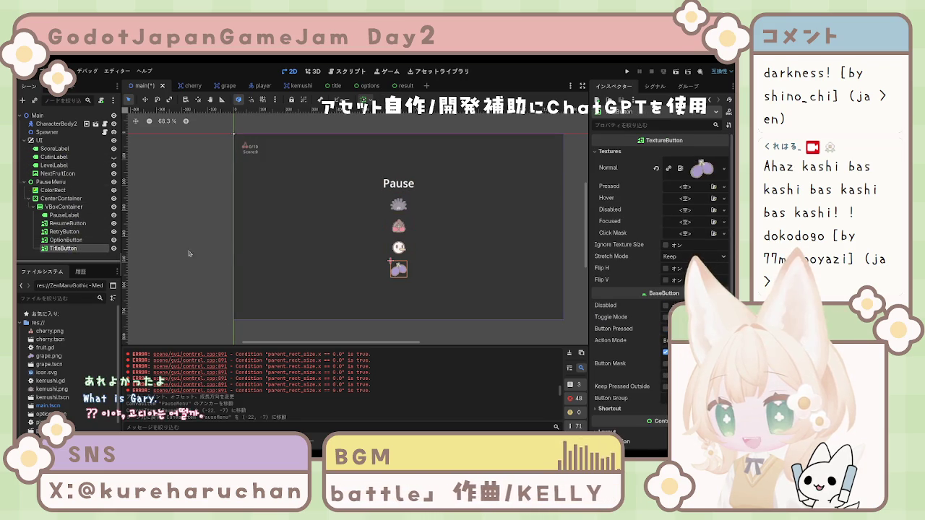
{"action": "left_click", "coordinate": [253, 259]}
{"action": "left_click", "coordinate": [184, 263]}
{"action": "left_click", "coordinate": [64, 248]}
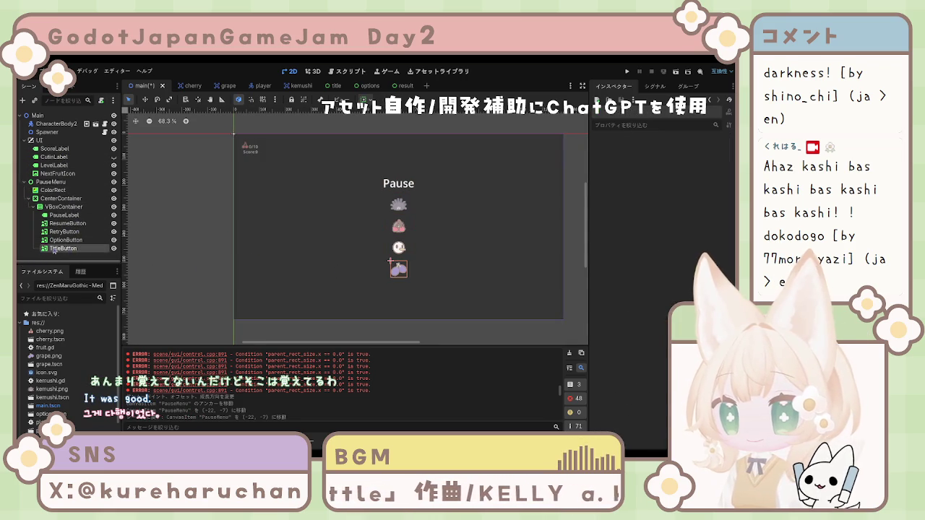
{"action": "left_click", "coordinate": [64, 240]}
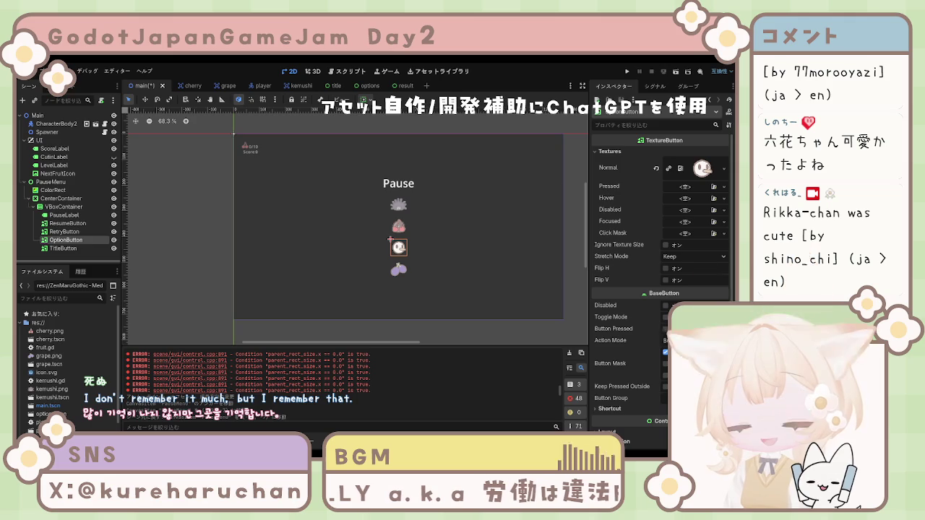
{"action": "left_click", "coordinate": [227, 282]}
{"action": "scroll", "coordinate": [423, 296], "scroll_direction": "up", "scroll_amount": 1}
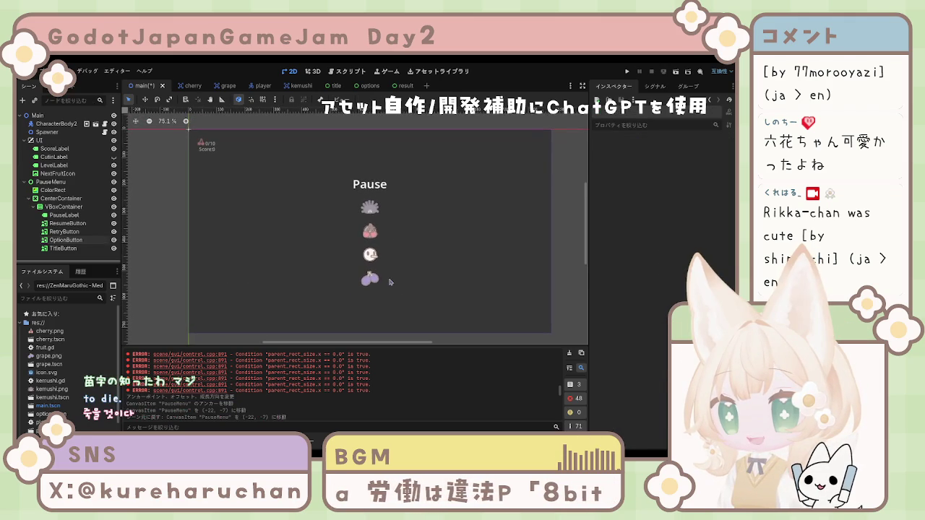
{"action": "left_click_drag", "start_coordinate": [390, 276], "coordinate": [400, 279]}
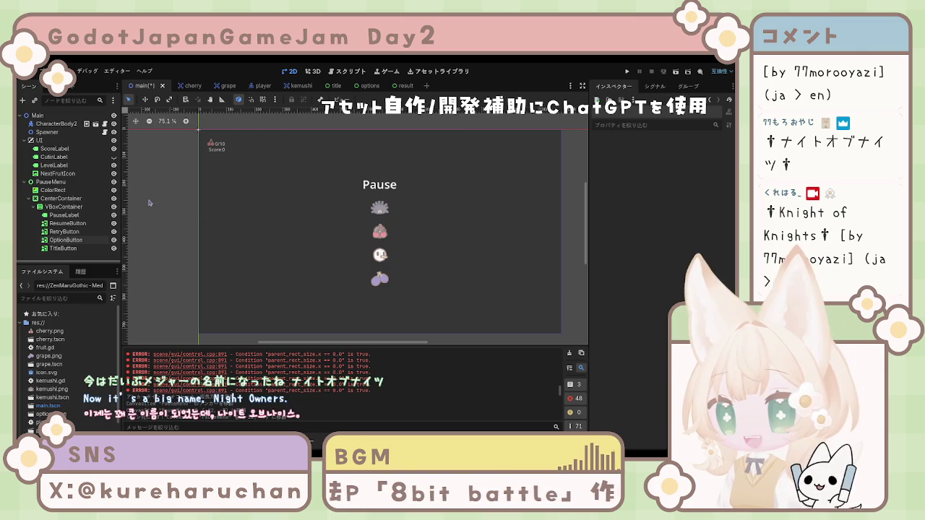
{"action": "left_click", "coordinate": [383, 186]}
{"action": "left_click", "coordinate": [356, 209]}
{"action": "left_click", "coordinate": [383, 209]}
{"action": "left_click", "coordinate": [379, 231]}
{"action": "left_click", "coordinate": [377, 254]}
{"action": "left_click", "coordinate": [372, 273]}
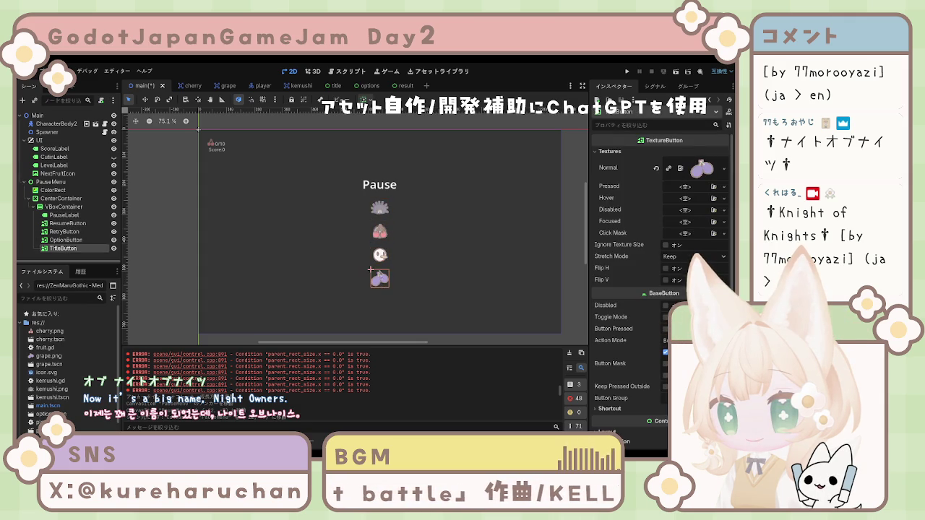
{"action": "left_click", "coordinate": [190, 207]}
{"action": "left_click", "coordinate": [63, 206]}
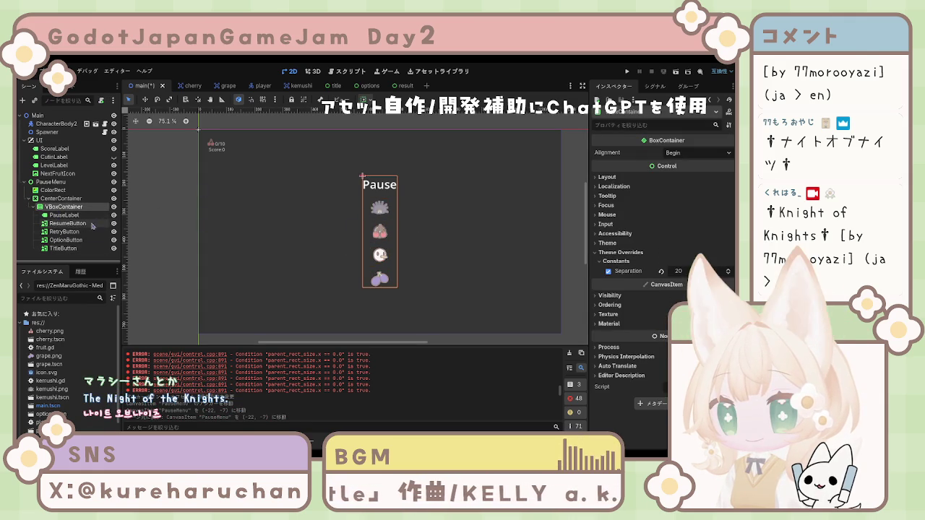
{"action": "left_click", "coordinate": [184, 223]}
{"action": "left_click", "coordinate": [86, 209]}
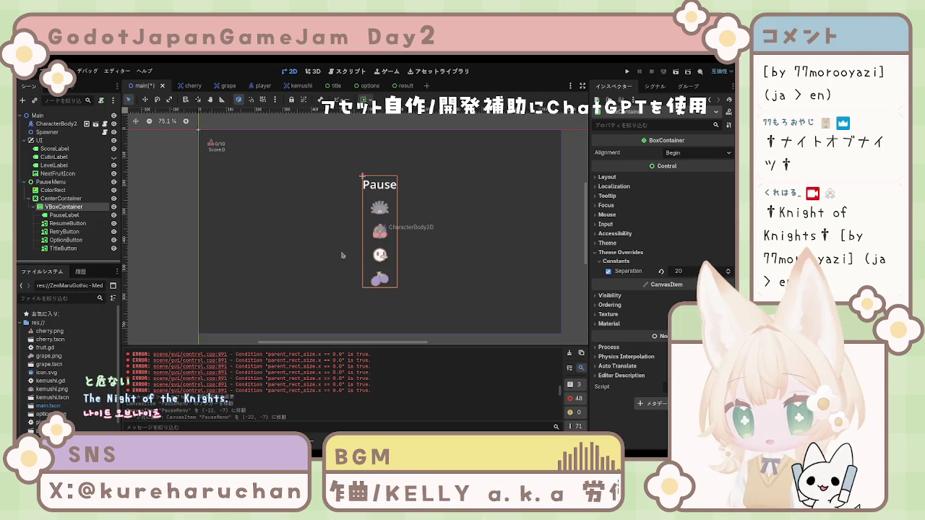
{"action": "left_click", "coordinate": [127, 242]}
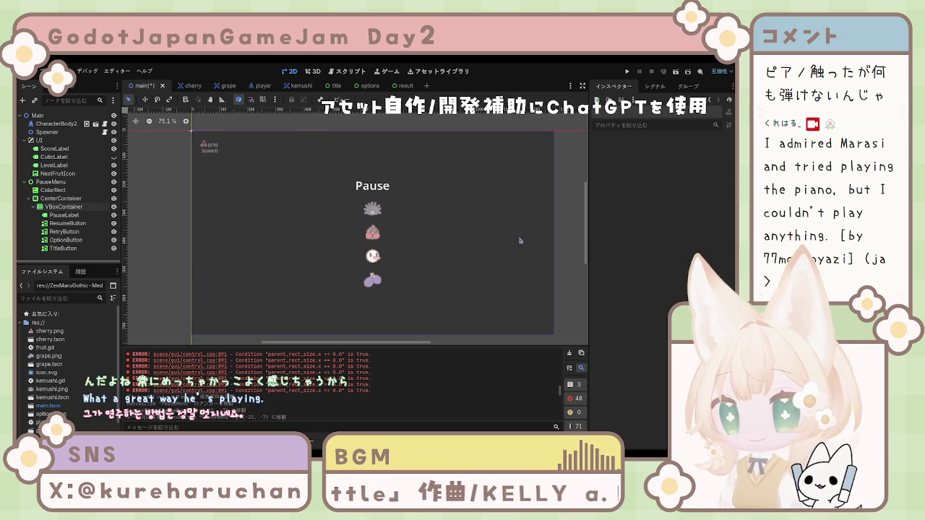
{"action": "left_click", "coordinate": [75, 223]}
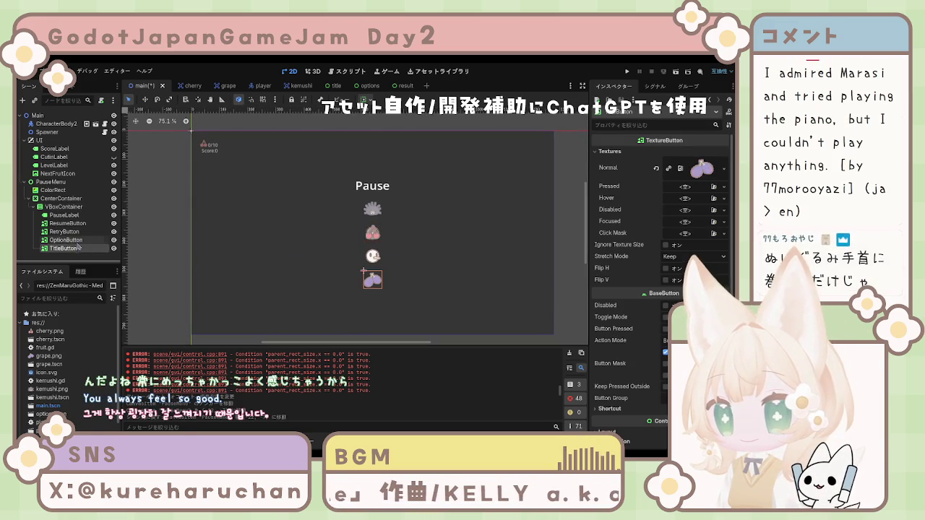
{"action": "left_click", "coordinate": [64, 215]}
{"action": "left_click", "coordinate": [67, 224]}
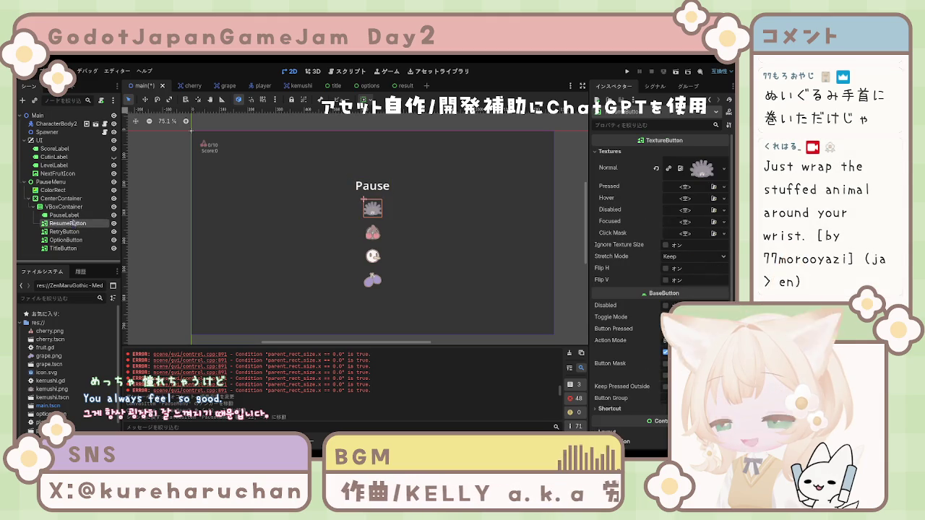
{"action": "left_click", "coordinate": [64, 207]}
{"action": "left_click", "coordinate": [76, 247]}
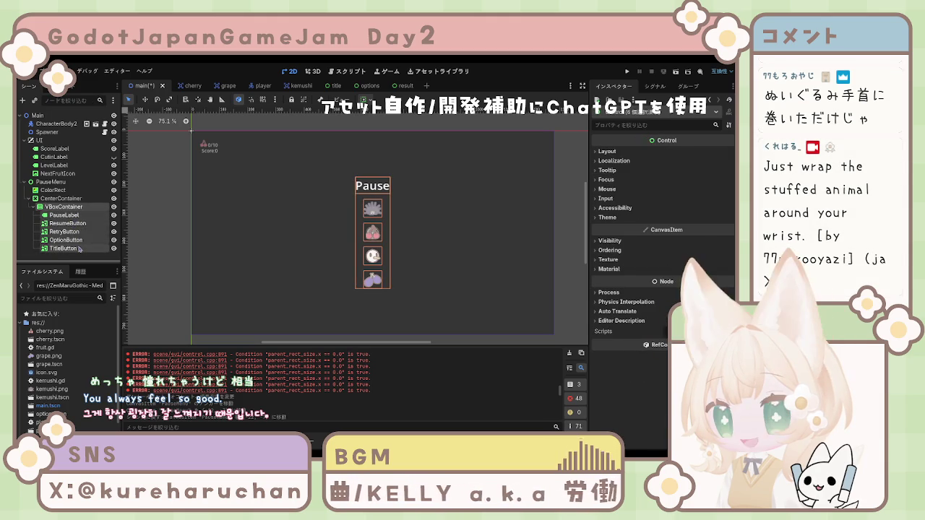
{"action": "left_click", "coordinate": [63, 215]}
{"action": "left_click", "coordinate": [72, 223]}
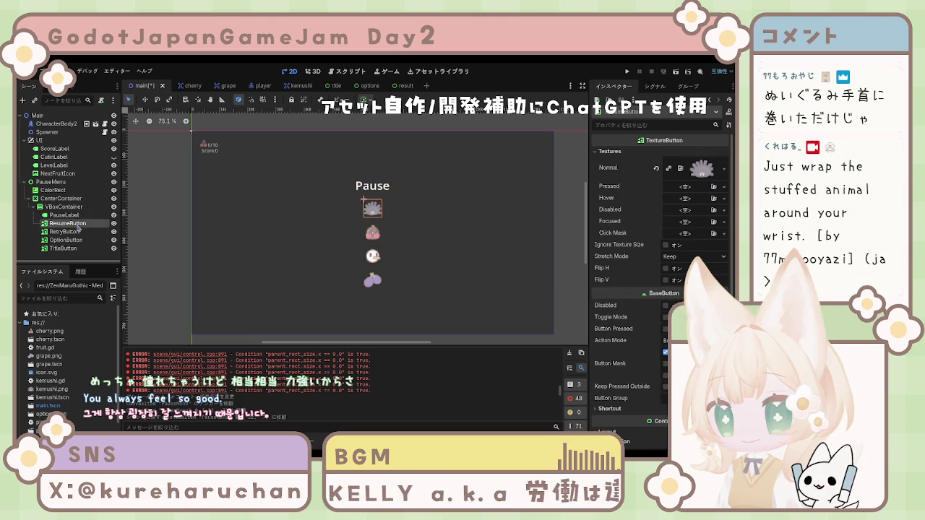
{"action": "left_click", "coordinate": [64, 215]}
{"action": "left_click", "coordinate": [73, 223]}
{"action": "left_click", "coordinate": [76, 248], "text": "shift"}
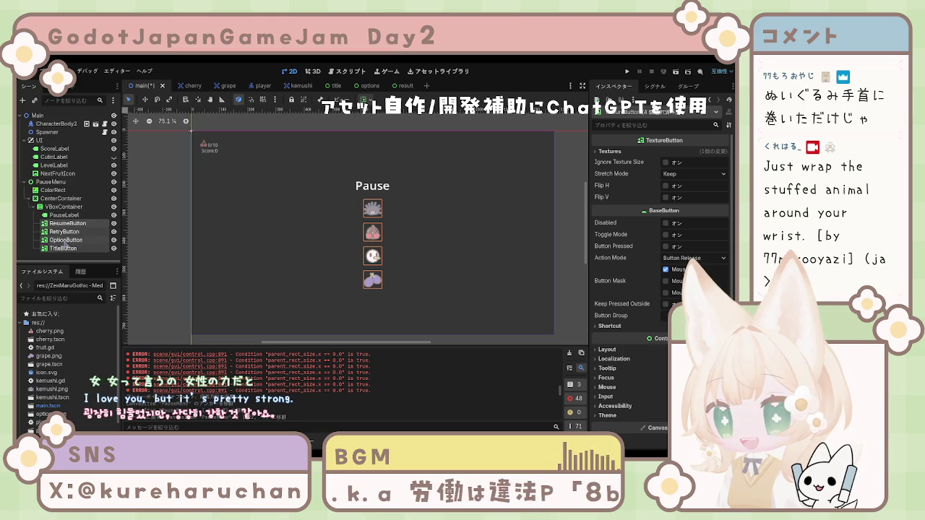
{"action": "left_click", "coordinate": [68, 248]}
{"action": "left_click", "coordinate": [66, 239], "text": "shift"}
{"action": "left_click", "coordinate": [65, 231], "text": "shift"}
{"action": "left_click", "coordinate": [67, 223], "text": "shift"}
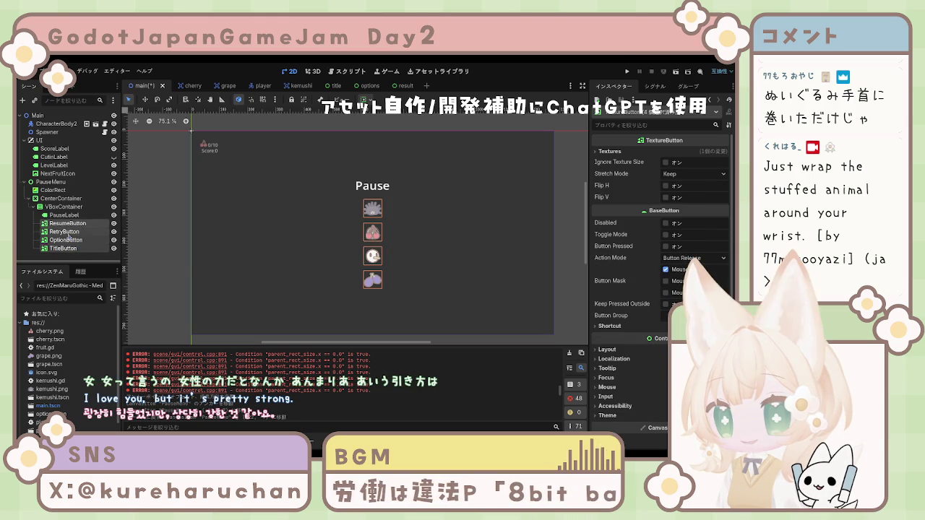
{"action": "left_click", "coordinate": [67, 224]}
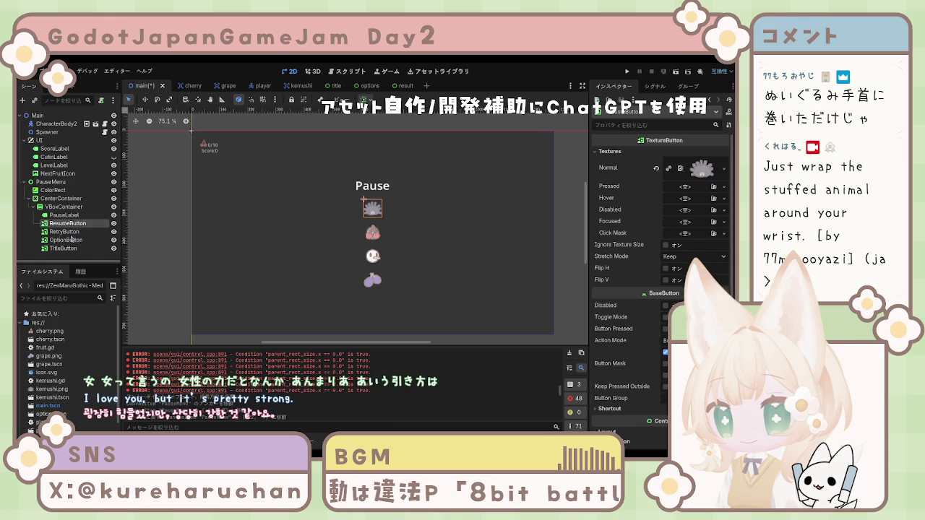
{"action": "left_click", "coordinate": [63, 215]}
{"action": "left_click", "coordinate": [68, 223]}
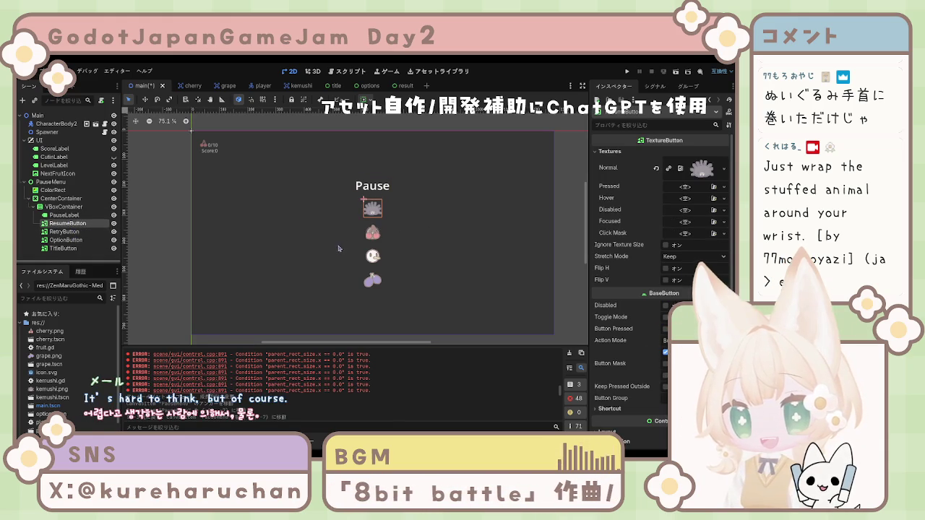
{"action": "left_click", "coordinate": [562, 199]}
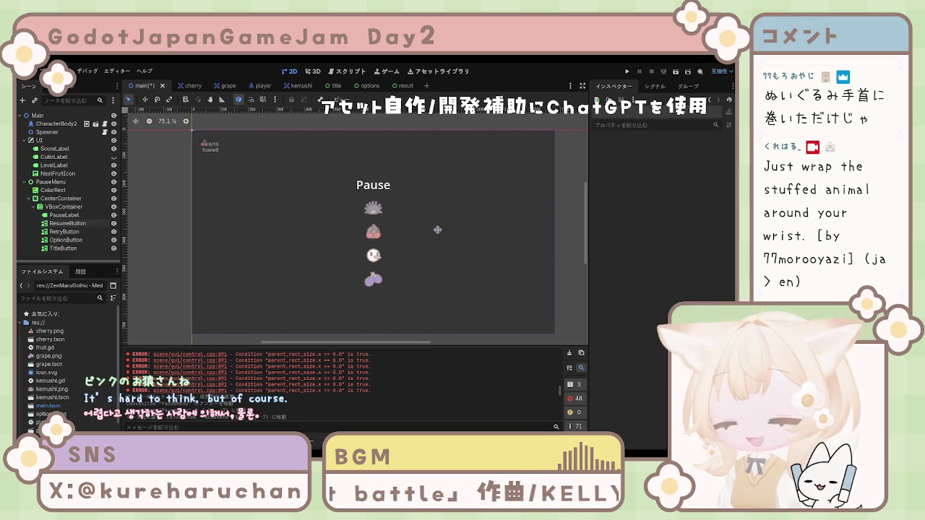
Add a child Label node to VBoxContainer beneath the four fruit buttons.
{"action": "left_click", "coordinate": [377, 263]}
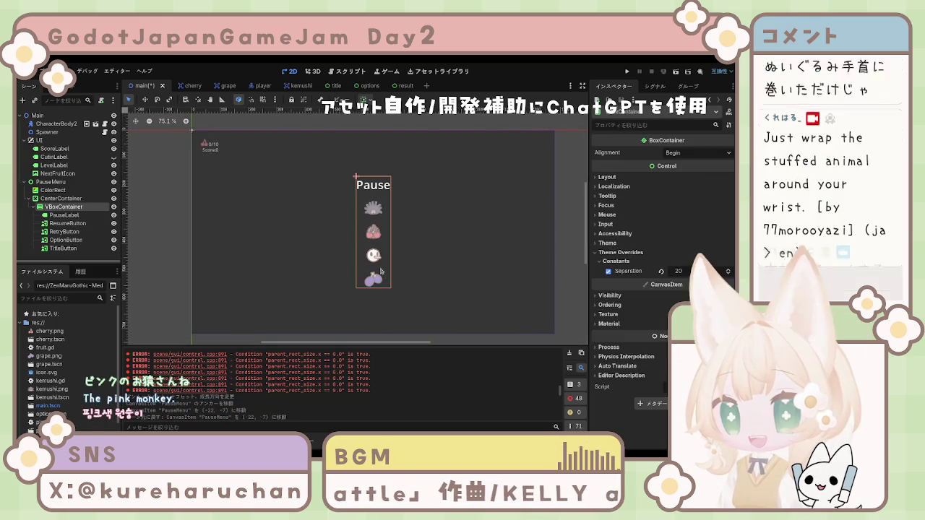
{"action": "left_click", "coordinate": [377, 263]}
{"action": "left_click", "coordinate": [67, 224], "text": "shift"}
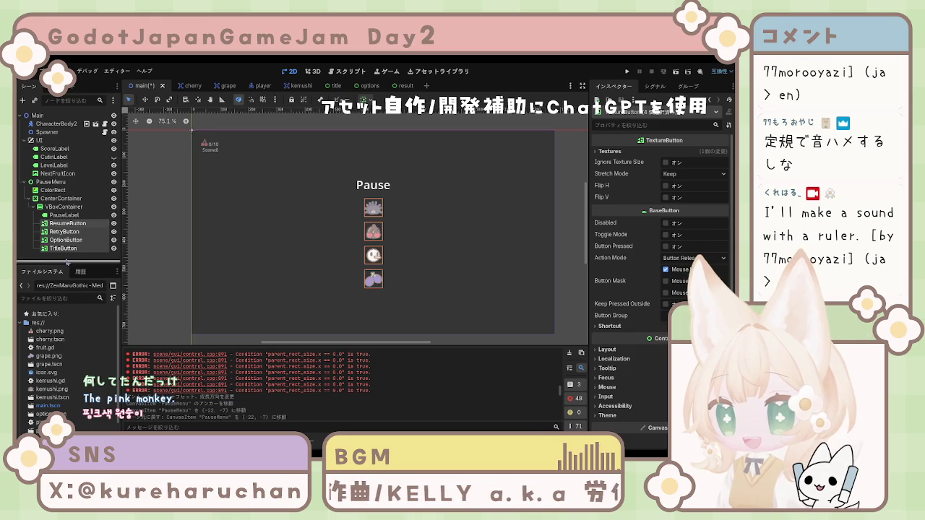
{"action": "left_click", "coordinate": [64, 215]}
{"action": "left_click", "coordinate": [57, 208]}
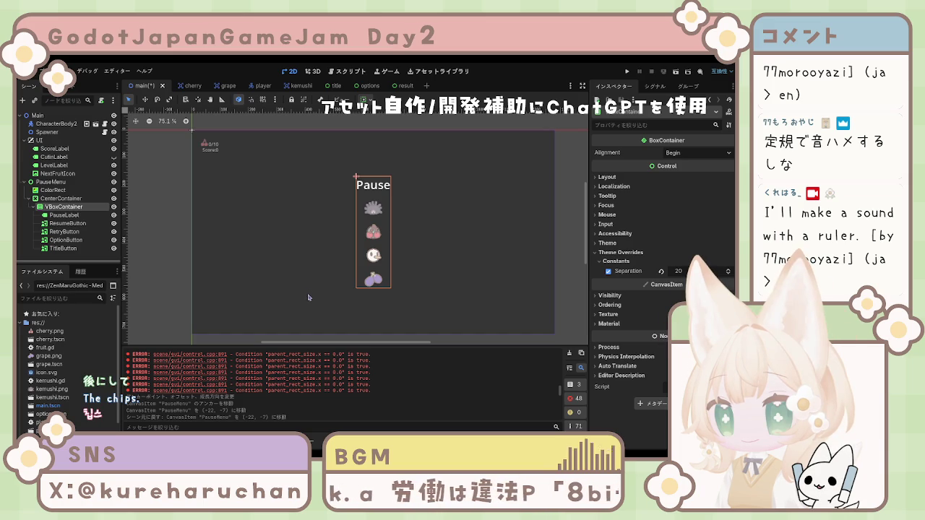
{"action": "key", "text": "ctrl+shift+z"}
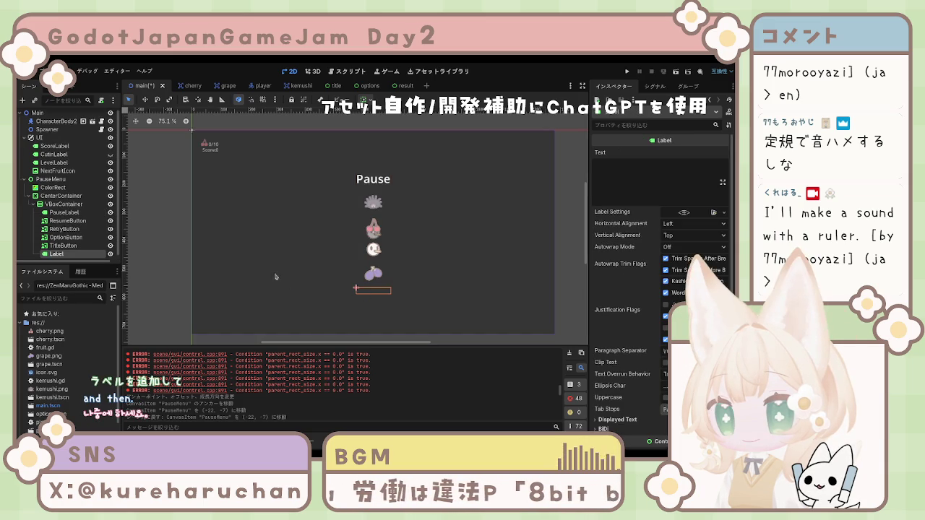
Give the new label the text 'Tips : なんか書く' and move it under CenterContainer.
{"action": "left_click", "coordinate": [643, 177]}
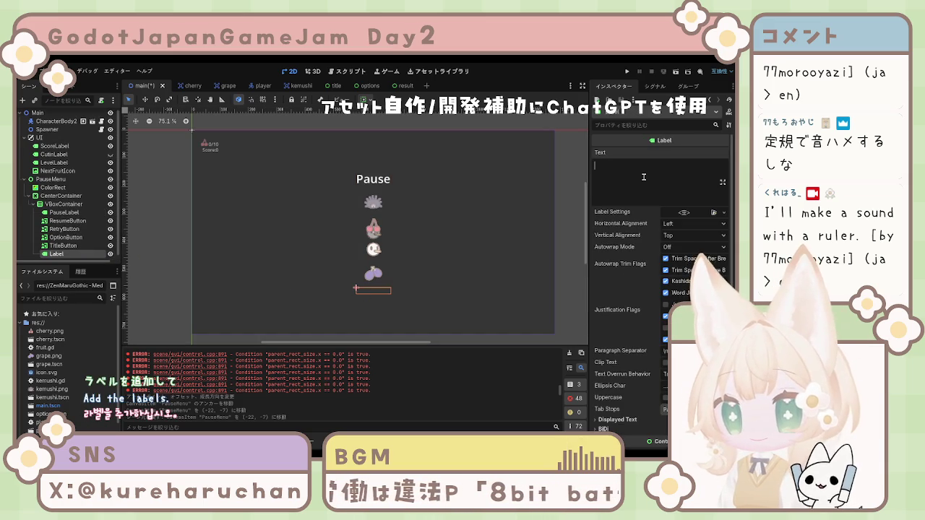
{"action": "type", "text": "TIPS"}
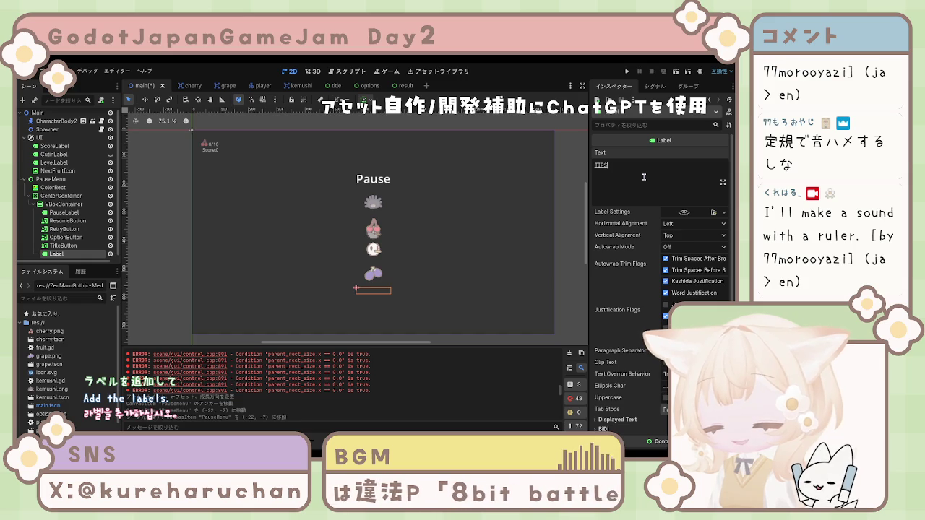
{"action": "key", "text": "Return"}
{"action": "key", "text": "BackSpace"}
{"action": "type", "text": "s"}
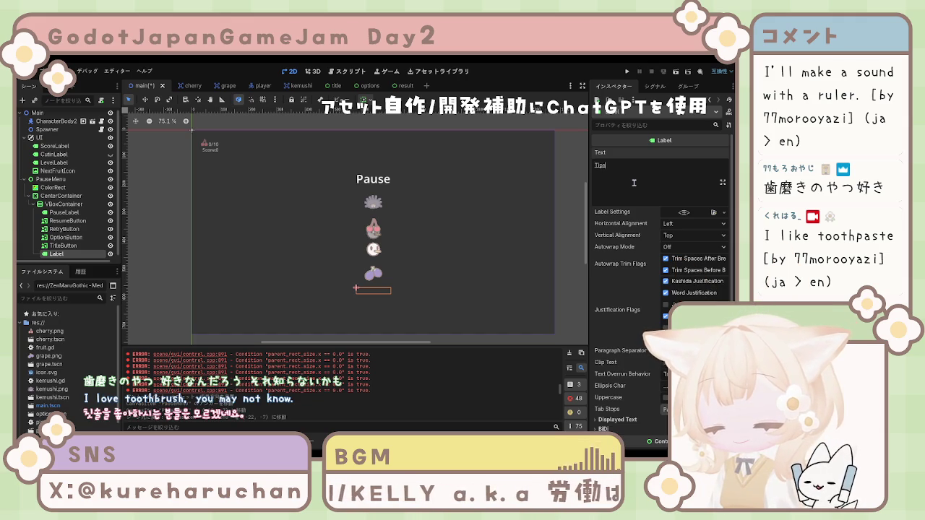
{"action": "key", "text": "Return"}
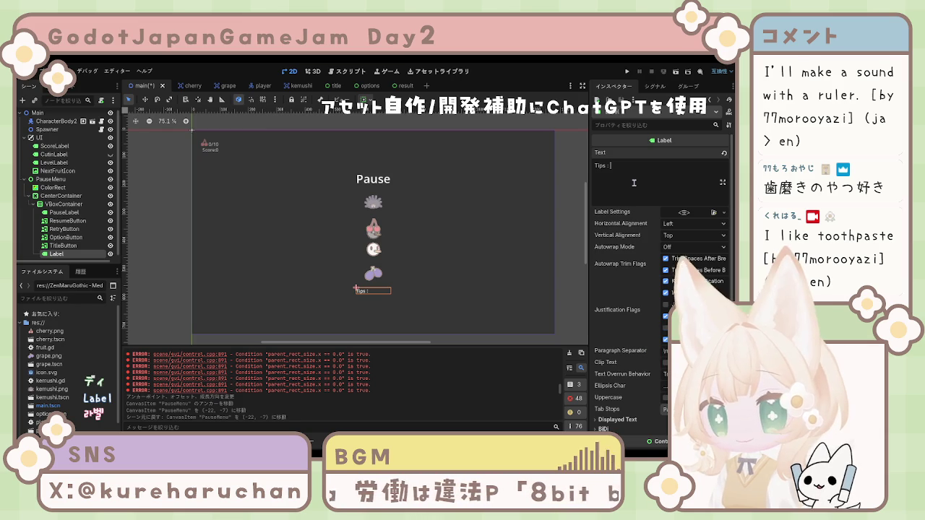
{"action": "type", "text": "なんかかく"}
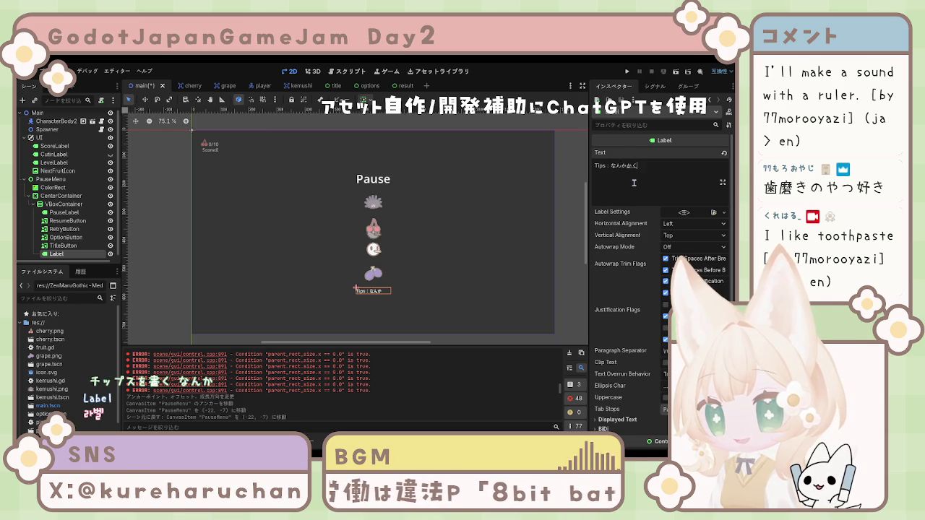
{"action": "key", "text": "space"}
{"action": "key", "text": "space"}
{"action": "key", "text": "space"}
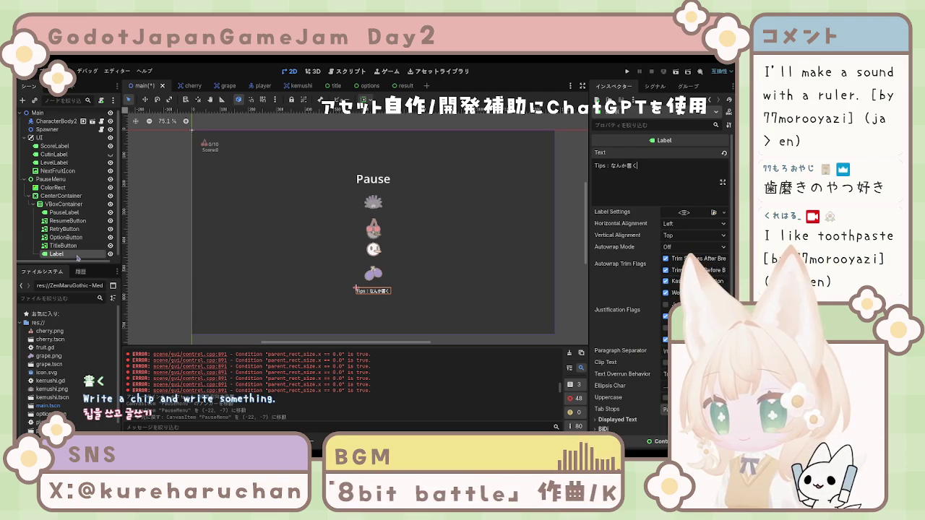
{"action": "left_click_drag", "start_coordinate": [74, 253], "coordinate": [61, 202]}
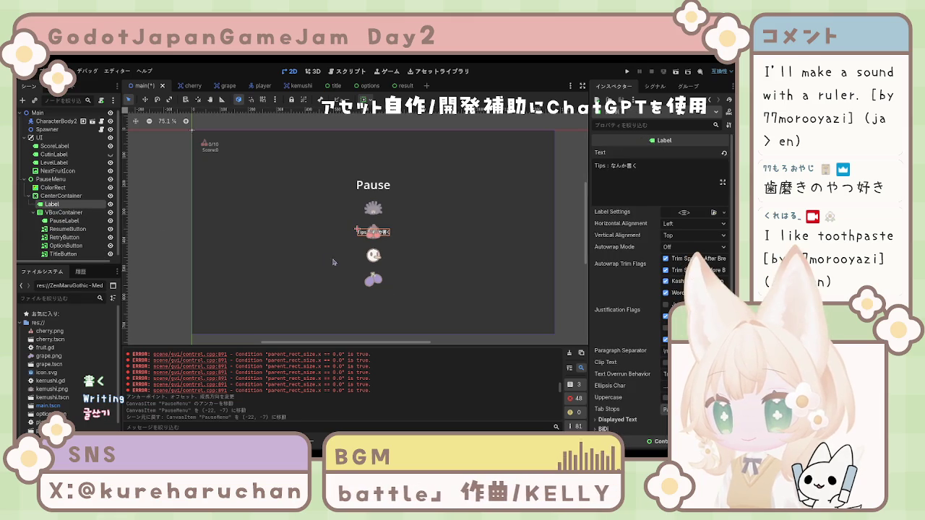
{"action": "left_click_drag", "start_coordinate": [72, 208], "coordinate": [86, 259]}
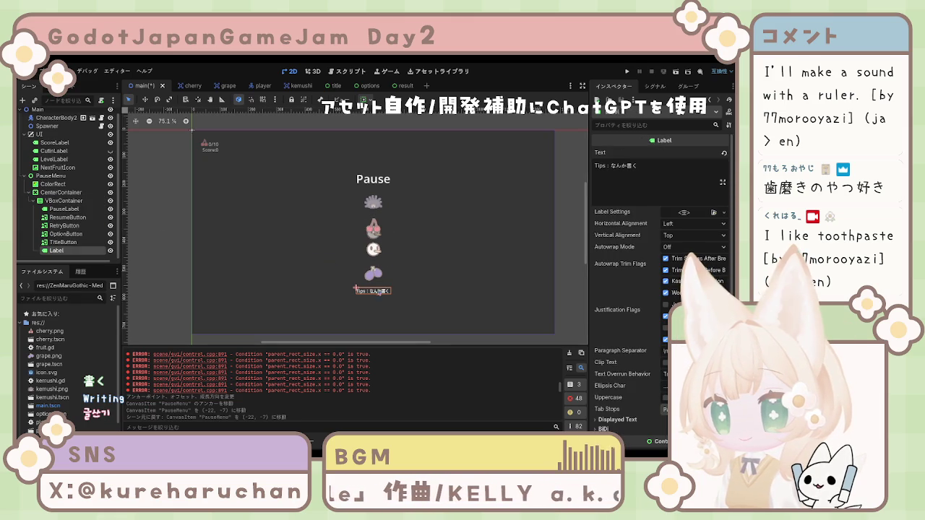
{"action": "double_click", "coordinate": [35, 252]}
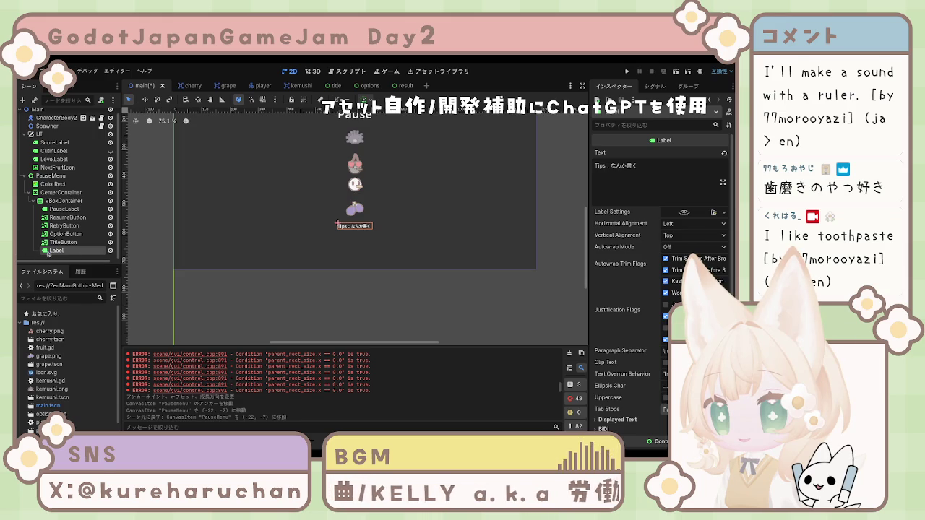
{"action": "scroll", "coordinate": [618, 361], "scroll_direction": "down", "scroll_amount": 5}
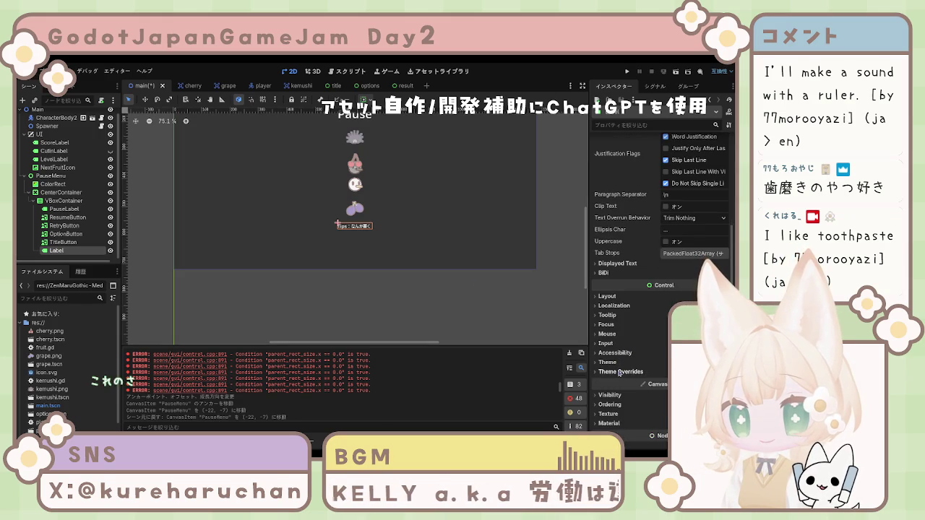
{"action": "left_click", "coordinate": [618, 372]}
{"action": "scroll", "coordinate": [618, 373], "scroll_direction": "down", "scroll_amount": 3}
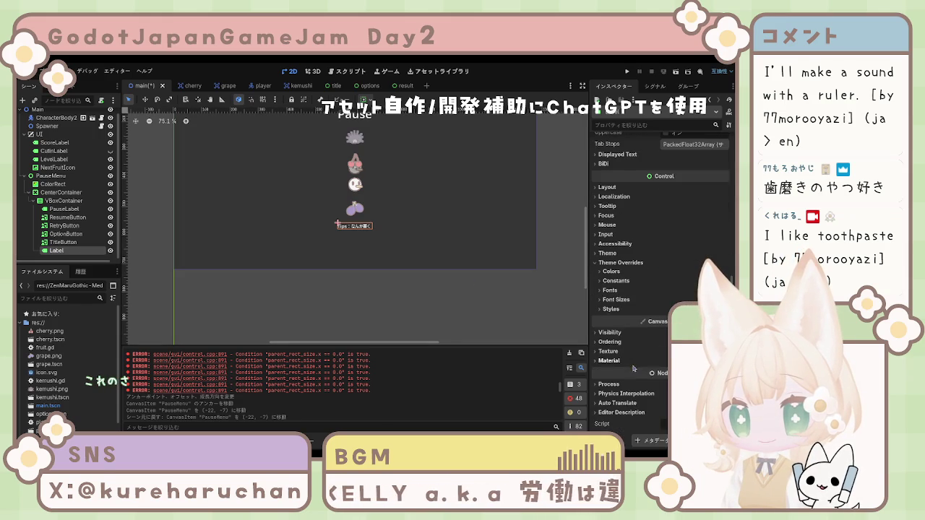
{"action": "left_click", "coordinate": [615, 282]}
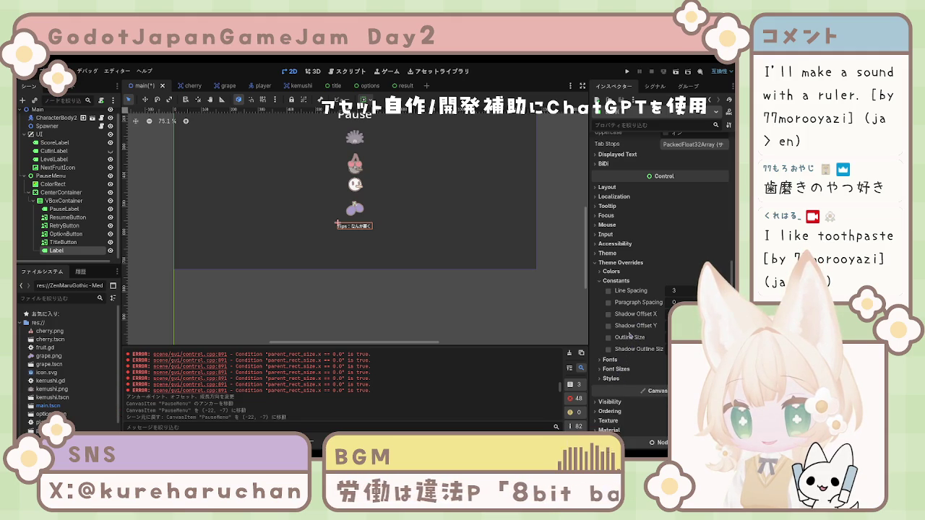
{"action": "left_click", "coordinate": [608, 291]}
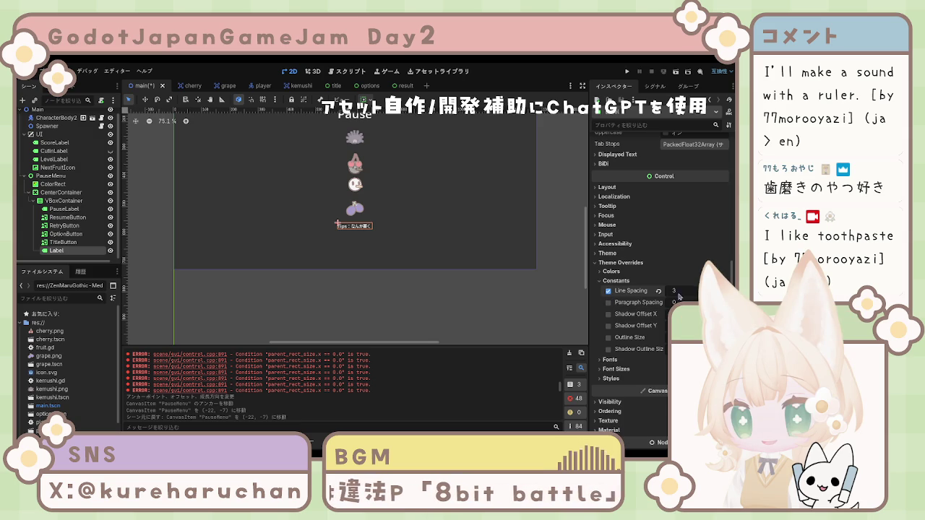
{"action": "type", "text": "200"}
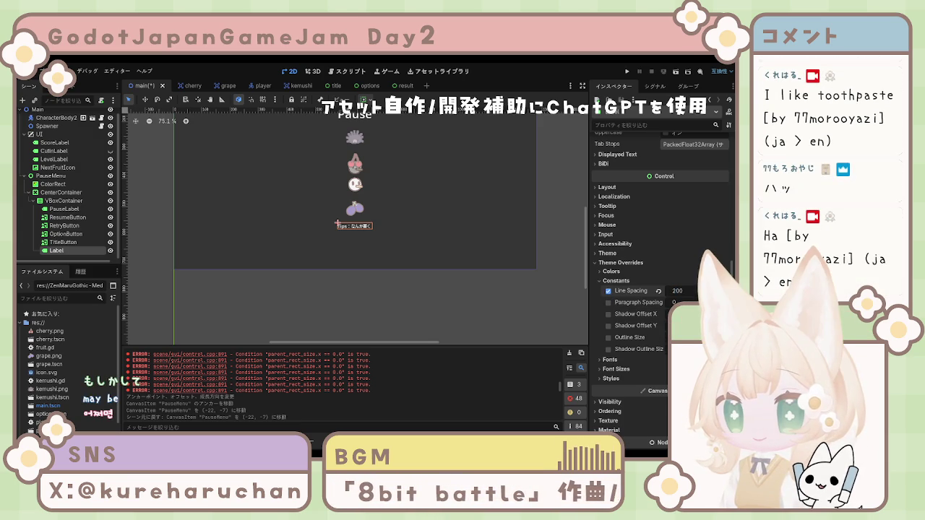
{"action": "key", "text": "BackSpace"}
{"action": "left_click", "coordinate": [658, 290]}
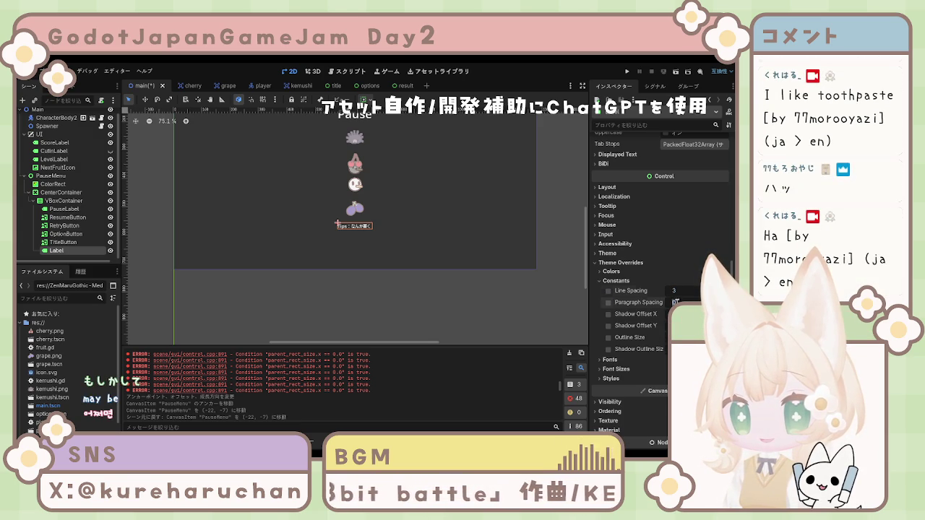
{"action": "type", "text": "20"}
{"action": "key", "text": "Return"}
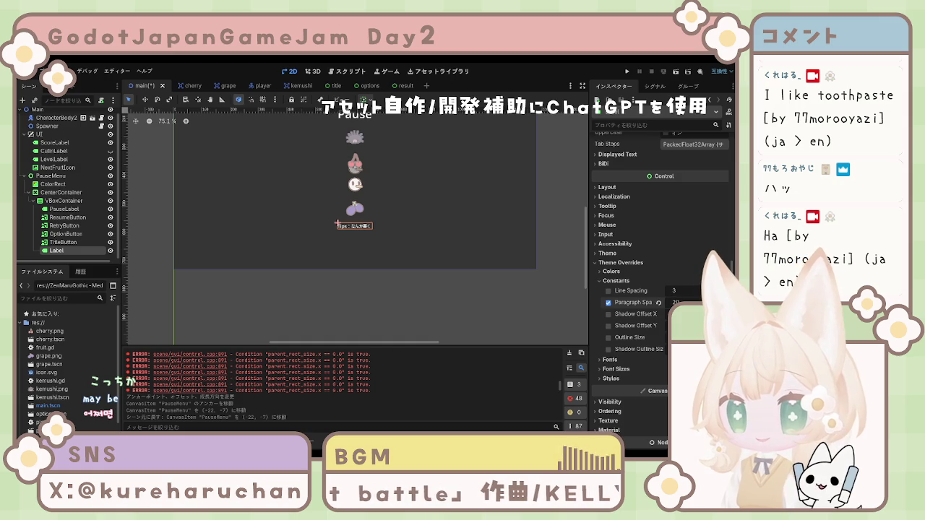
{"action": "left_click", "coordinate": [658, 302]}
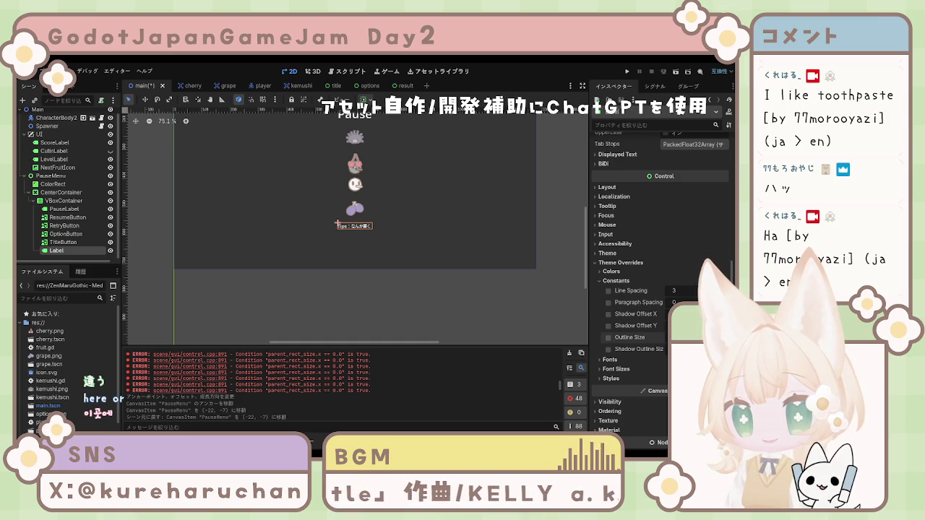
{"action": "left_click", "coordinate": [599, 281]}
{"action": "left_click", "coordinate": [600, 281]}
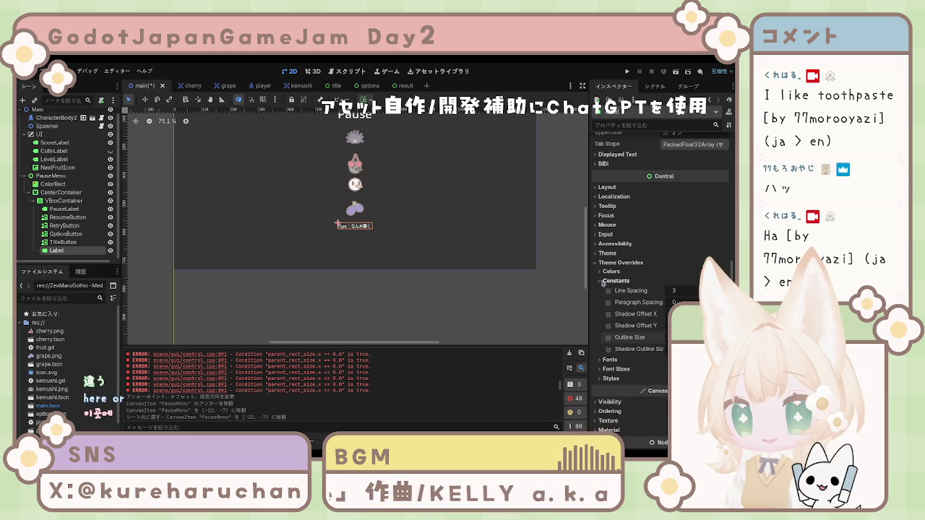
{"action": "left_click", "coordinate": [597, 253]}
{"action": "left_click", "coordinate": [597, 253]}
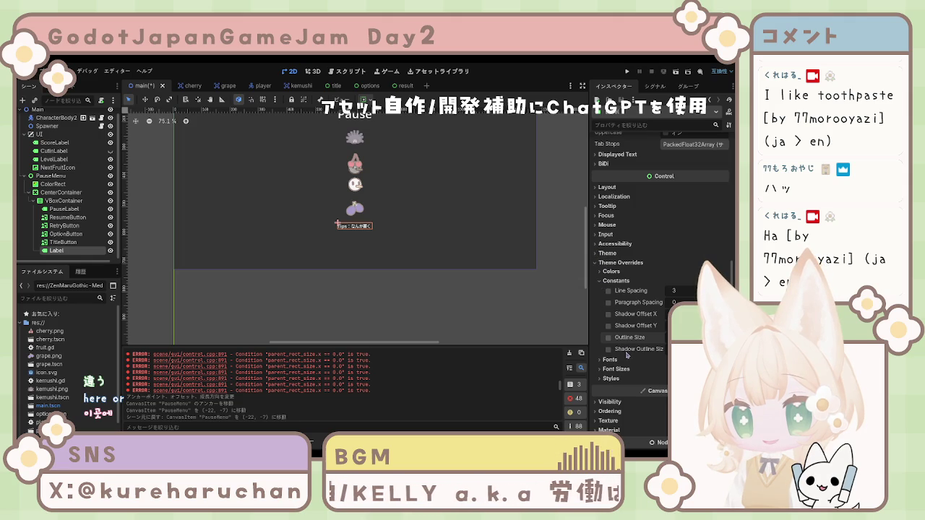
{"action": "scroll", "coordinate": [609, 401], "scroll_direction": "down", "scroll_amount": 3}
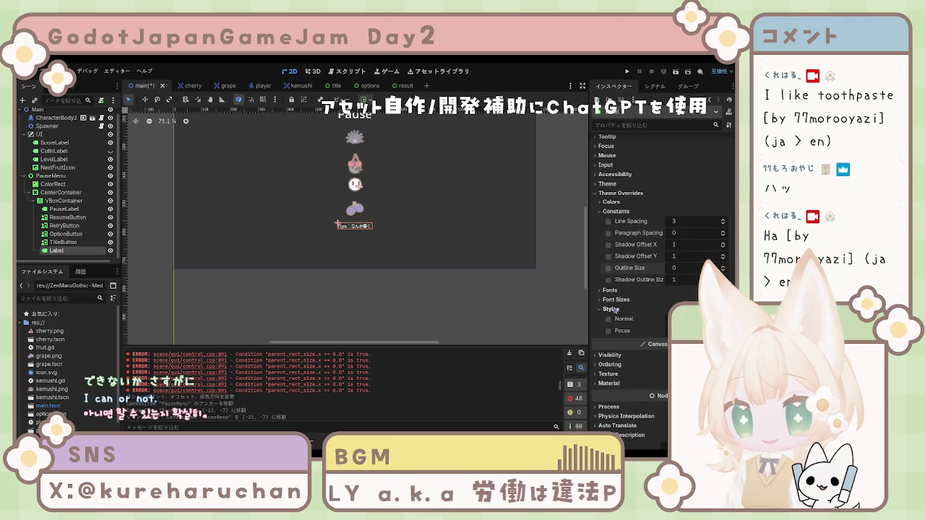
{"action": "left_click", "coordinate": [615, 300]}
{"action": "left_click", "coordinate": [615, 300]}
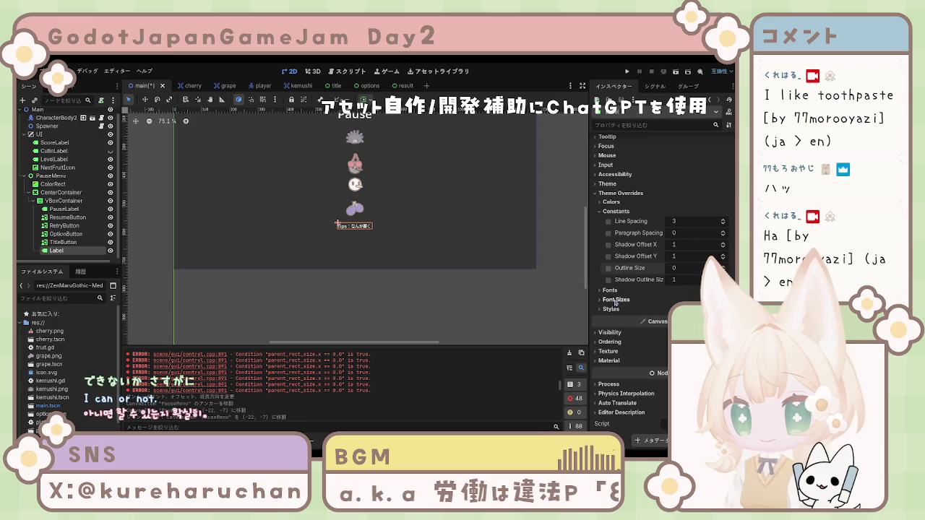
{"action": "left_click", "coordinate": [610, 290]}
{"action": "left_click", "coordinate": [610, 290]}
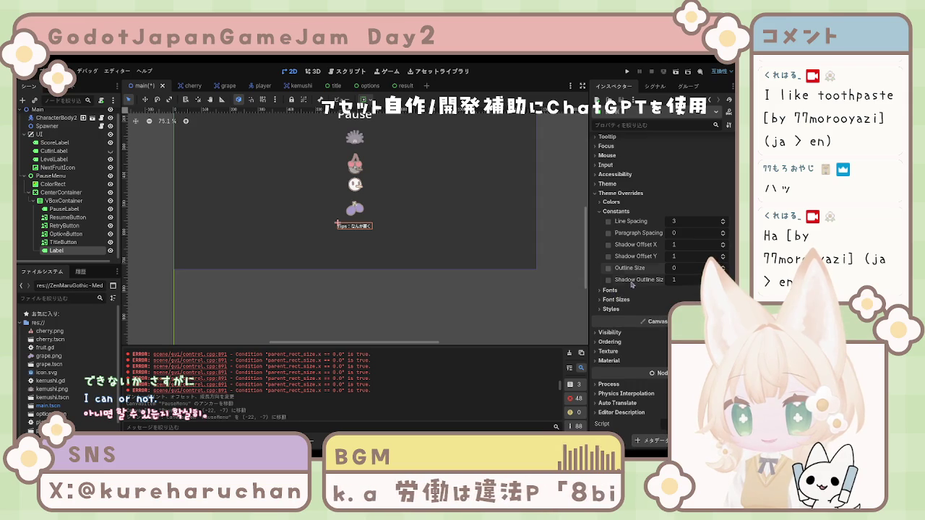
{"action": "type", "text": "10"}
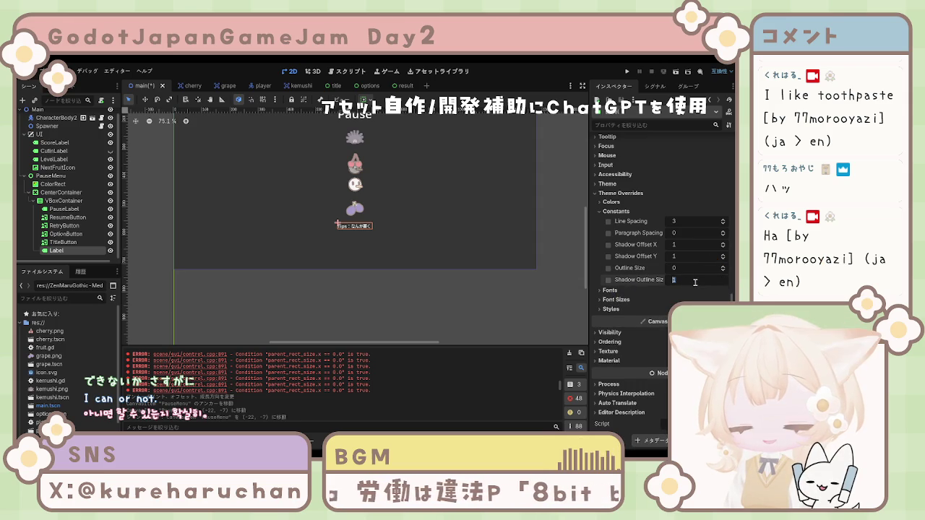
{"action": "left_click", "coordinate": [658, 279]}
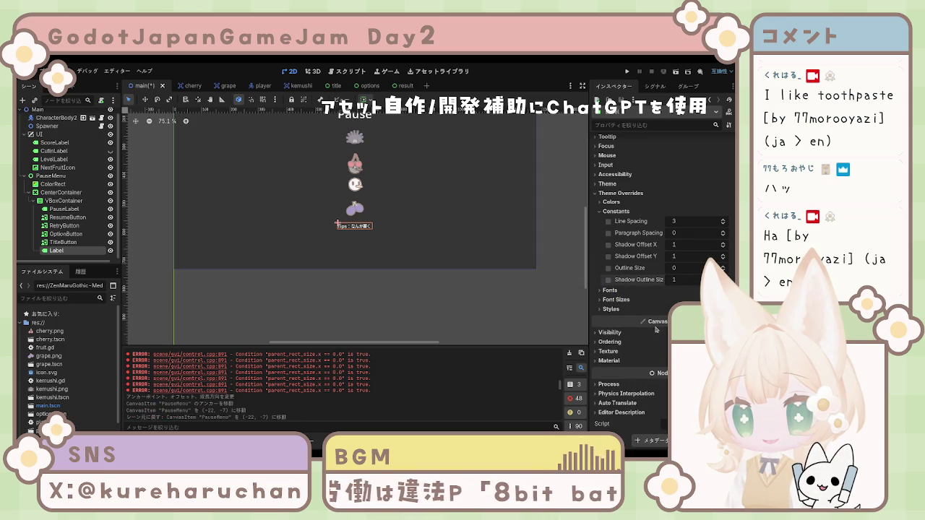
{"action": "key", "text": "ctrl+z"}
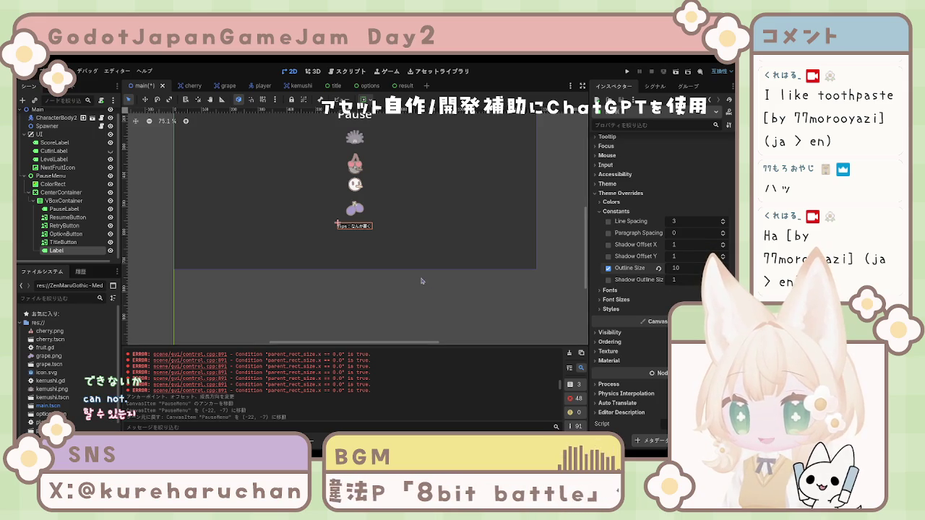
{"action": "left_click", "coordinate": [657, 269]}
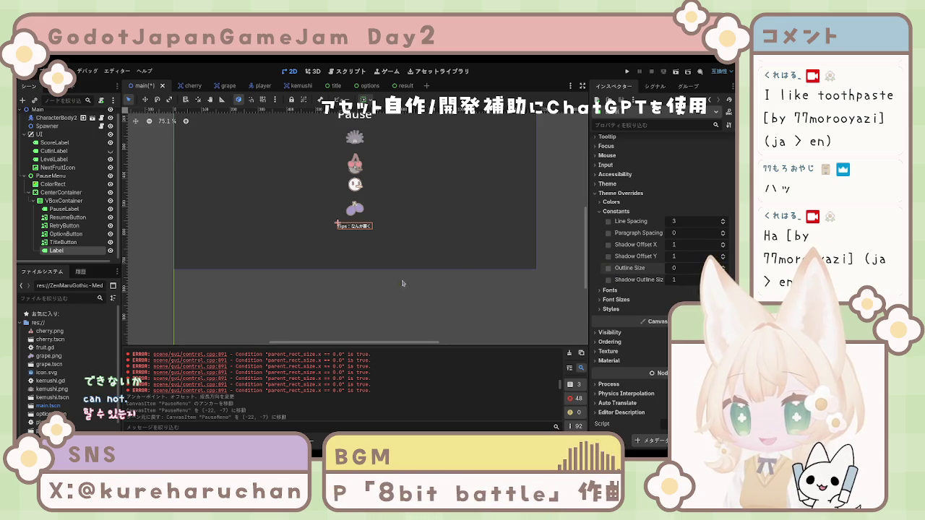
{"action": "scroll", "coordinate": [375, 246], "scroll_direction": "up", "scroll_amount": 3}
Undo and redo the Tips label's outline size change, then collapse its theme overrides.
{"action": "scroll", "coordinate": [361, 239], "scroll_direction": "up", "scroll_amount": 4}
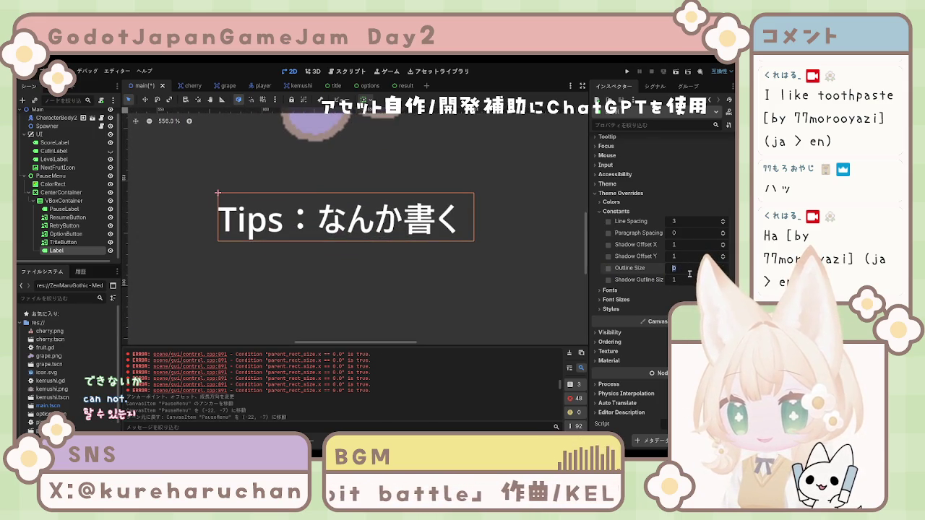
{"action": "key", "text": "ctrl+z"}
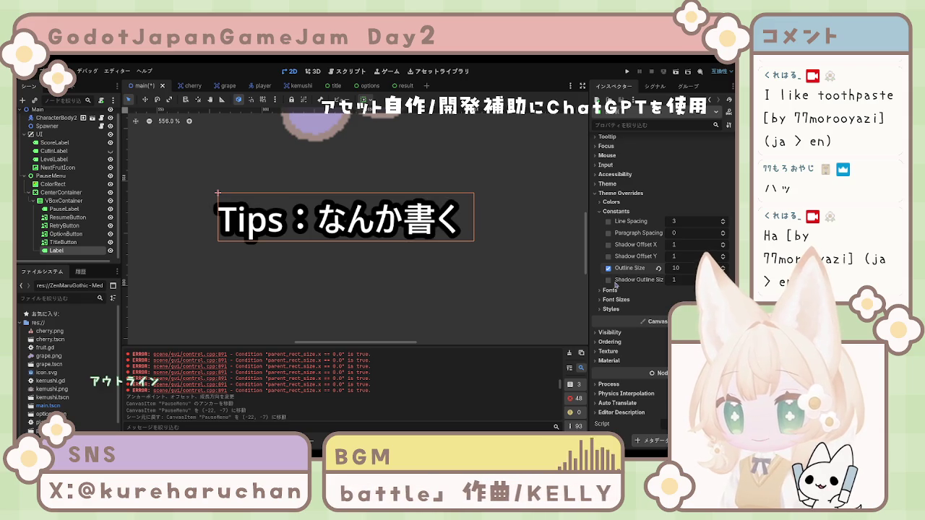
{"action": "key", "text": "ctrl+shift+z"}
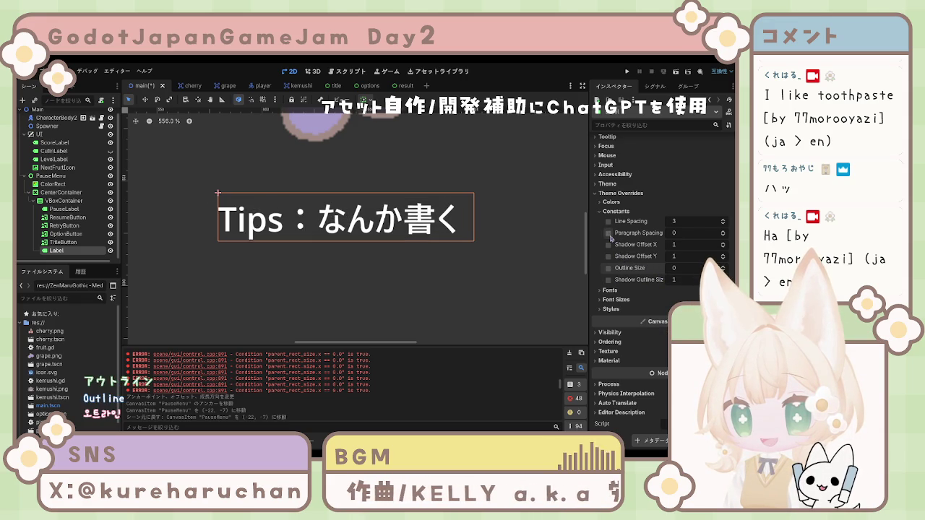
{"action": "scroll", "coordinate": [607, 224], "scroll_direction": "up", "scroll_amount": 3}
{"action": "left_click", "coordinate": [599, 272]}
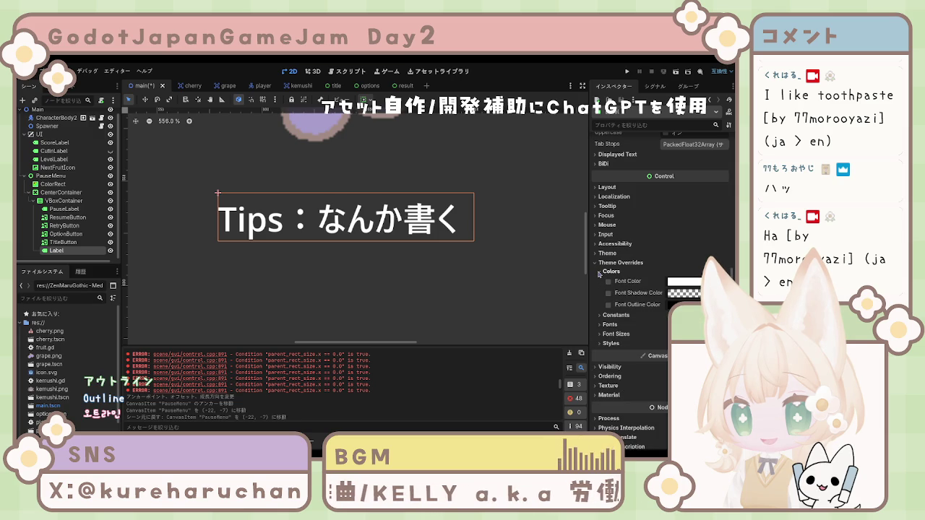
{"action": "left_click", "coordinate": [598, 272]}
{"action": "left_click", "coordinate": [599, 263]}
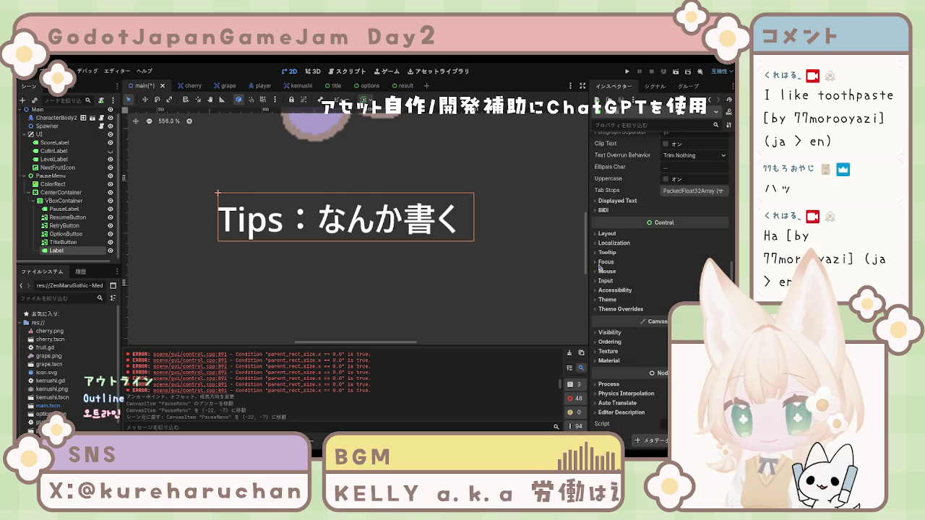
Set the Tips label's horizontal sizing to Shrink Center, reverting vertical and stretch ratio tweaks.
{"action": "left_click", "coordinate": [598, 234]}
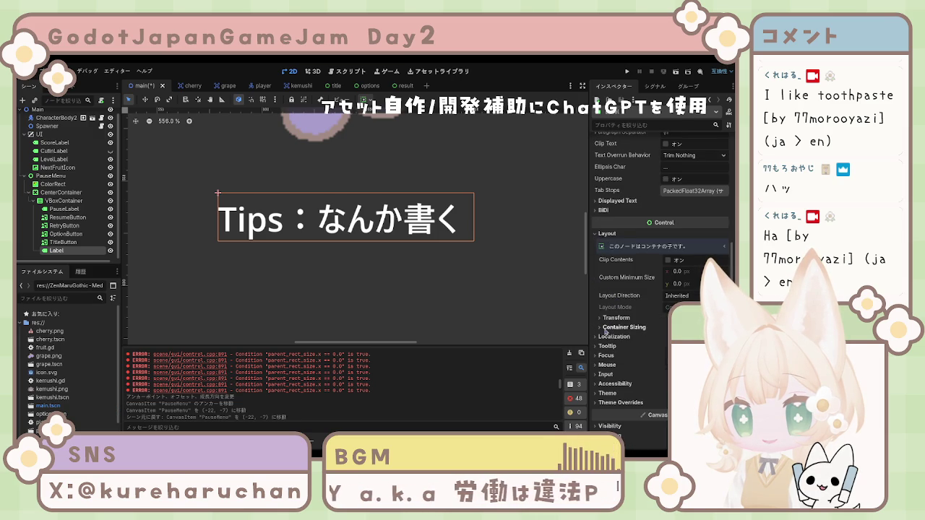
{"action": "left_click", "coordinate": [606, 329]}
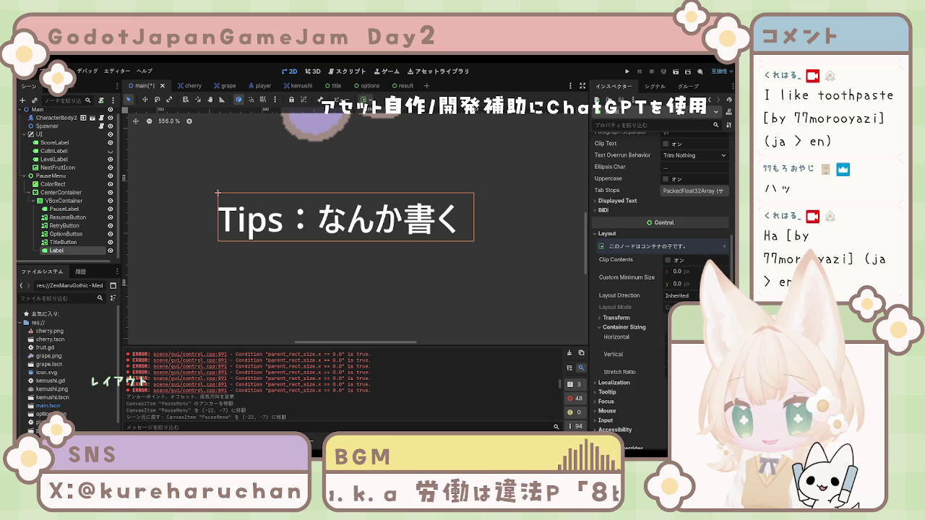
{"action": "left_click", "coordinate": [694, 336]}
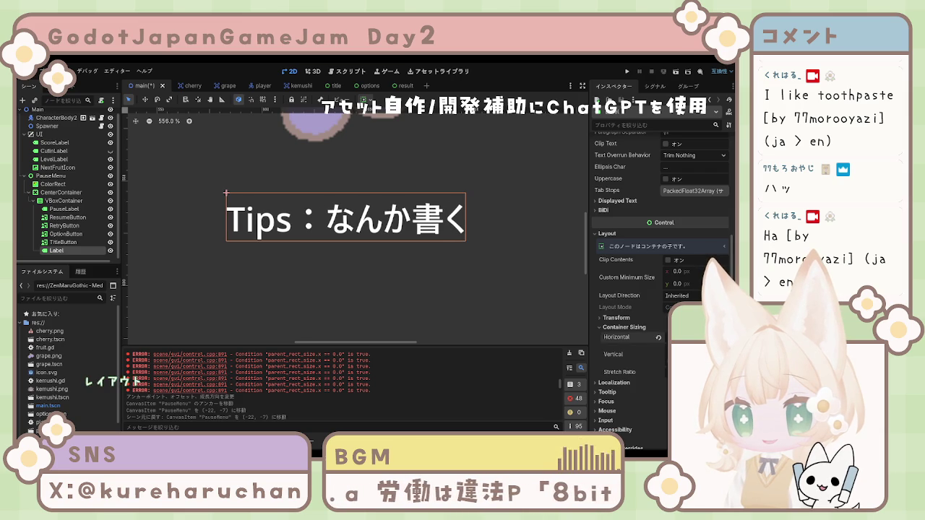
{"action": "left_click", "coordinate": [694, 354]}
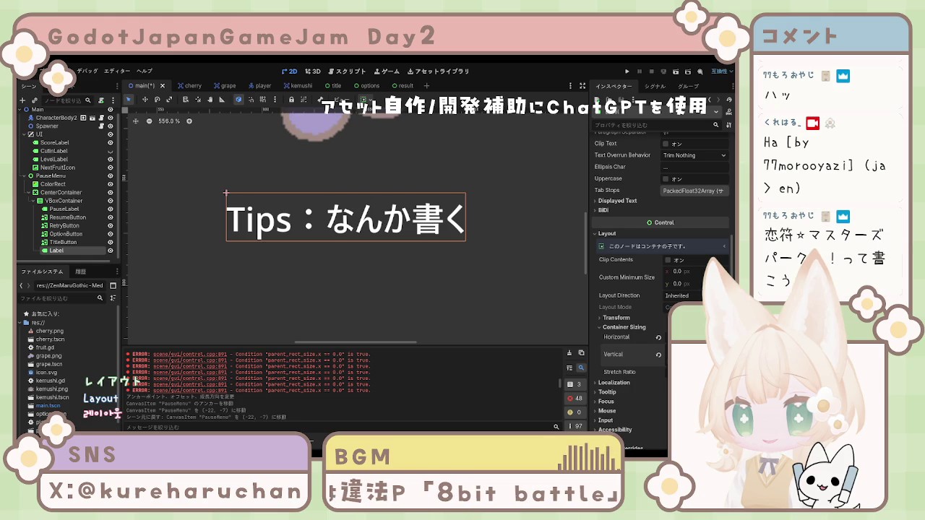
{"action": "left_click", "coordinate": [694, 372]}
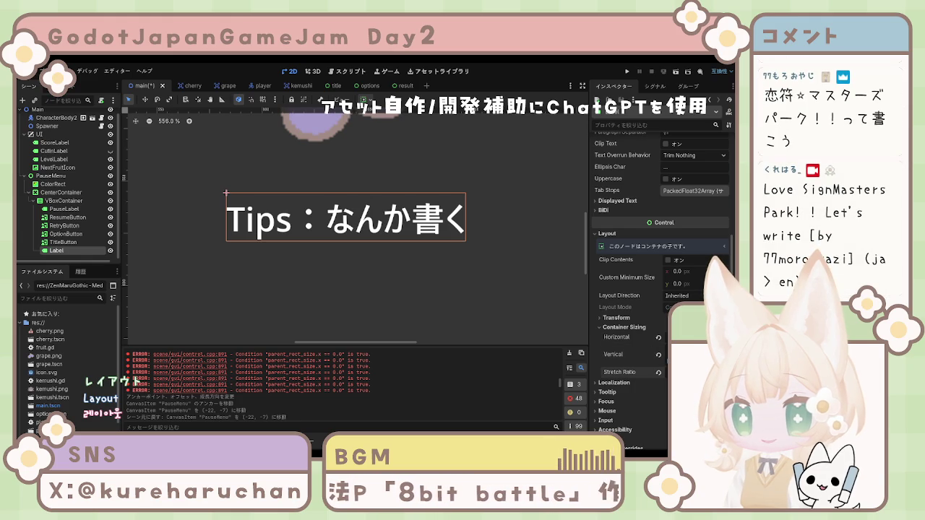
{"action": "left_click", "coordinate": [658, 372]}
{"action": "left_click", "coordinate": [658, 355]}
{"action": "left_click", "coordinate": [617, 318]}
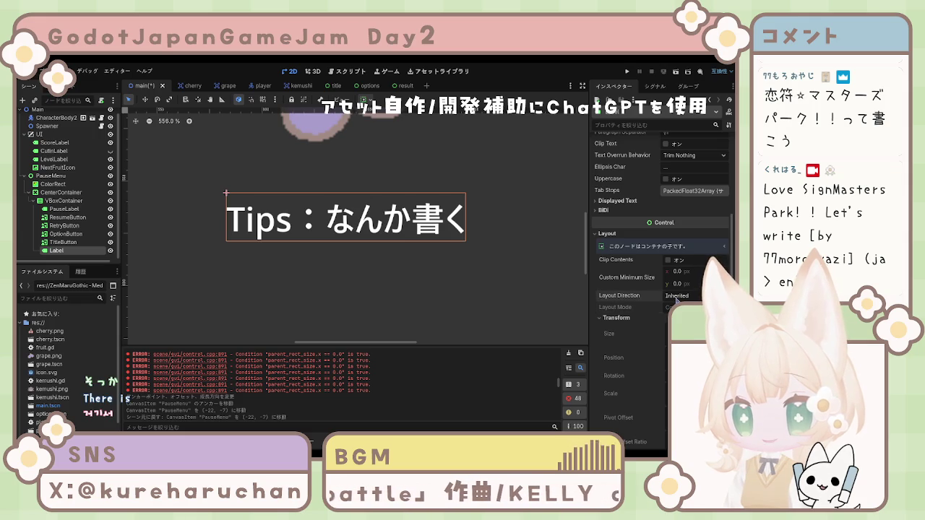
{"action": "scroll", "coordinate": [662, 295], "scroll_direction": "up", "scroll_amount": 3}
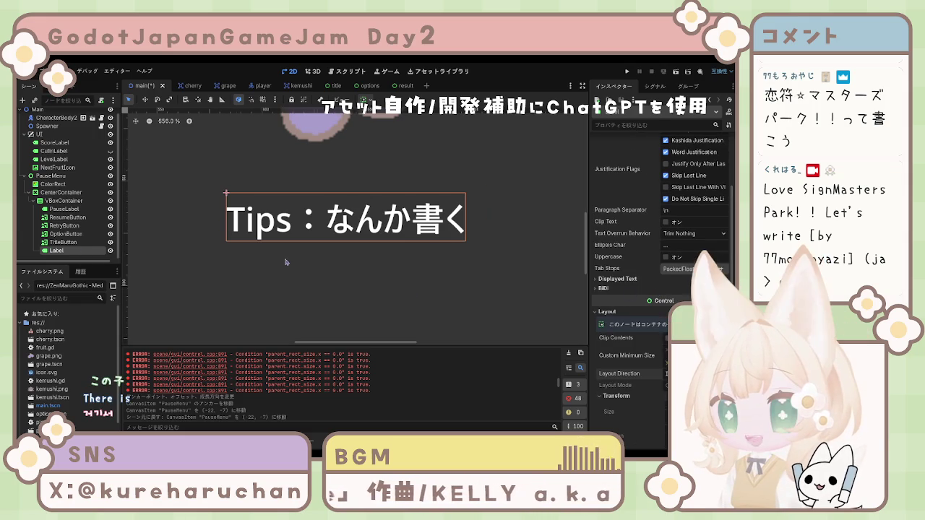
{"action": "scroll", "coordinate": [289, 262], "scroll_direction": "down", "scroll_amount": 6}
{"action": "scroll", "coordinate": [289, 267], "scroll_direction": "down", "scroll_amount": 2}
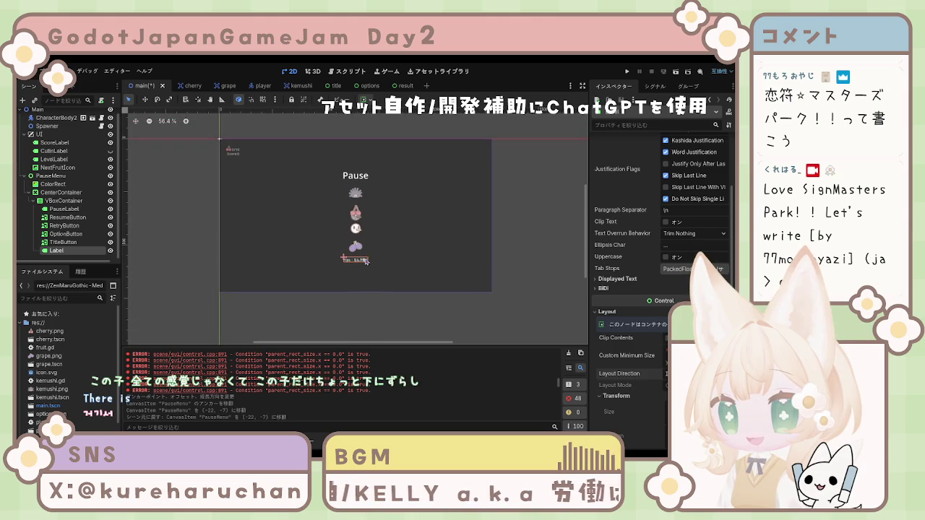
Try nudging the Tips label lower, then select VBoxContainer to view its Separation of 20.
{"action": "left_click_drag", "start_coordinate": [359, 257], "coordinate": [496, 316]}
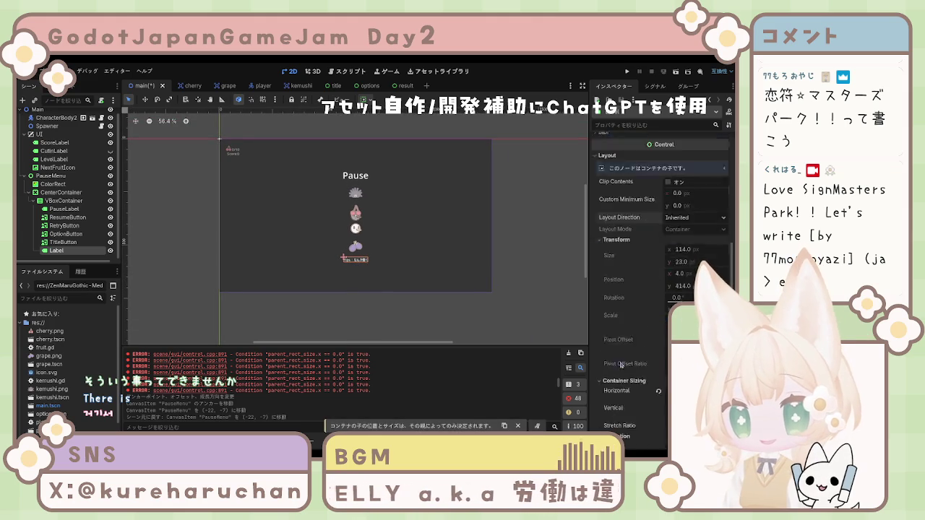
{"action": "scroll", "coordinate": [650, 216], "scroll_direction": "down", "scroll_amount": 10}
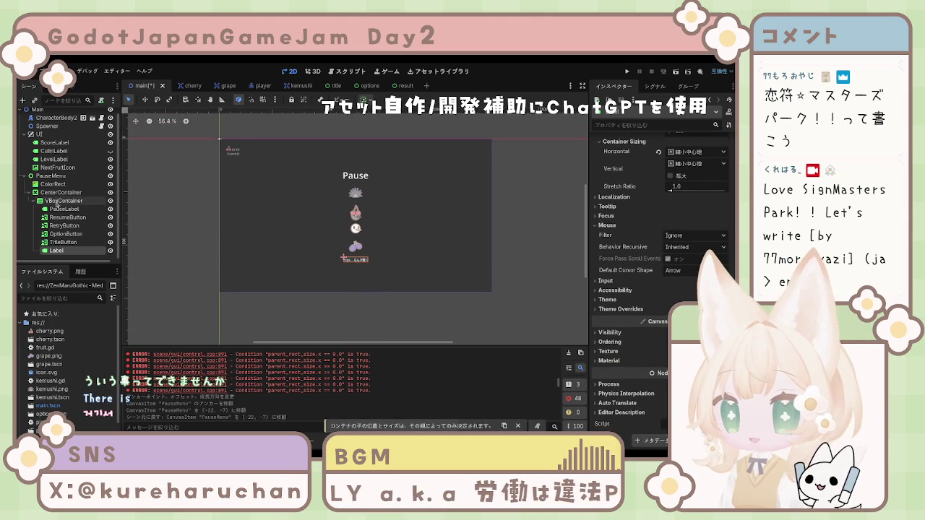
{"action": "left_click", "coordinate": [64, 200]}
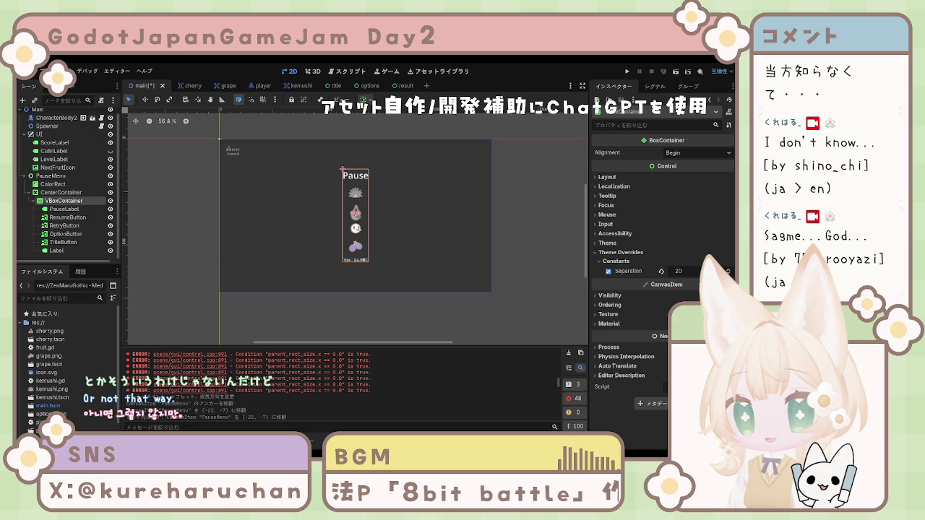
{"action": "key", "text": "Escape"}
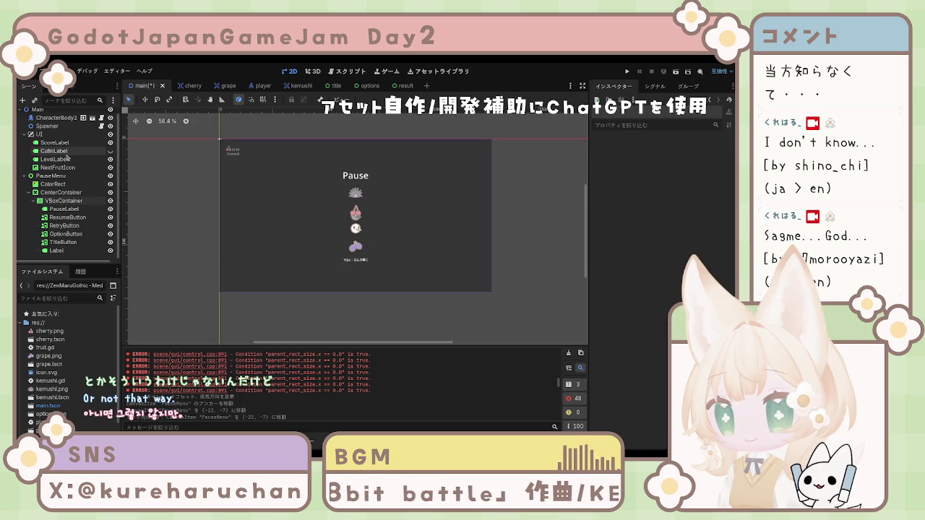
{"action": "left_click", "coordinate": [64, 208]}
{"action": "left_click", "coordinate": [55, 201]}
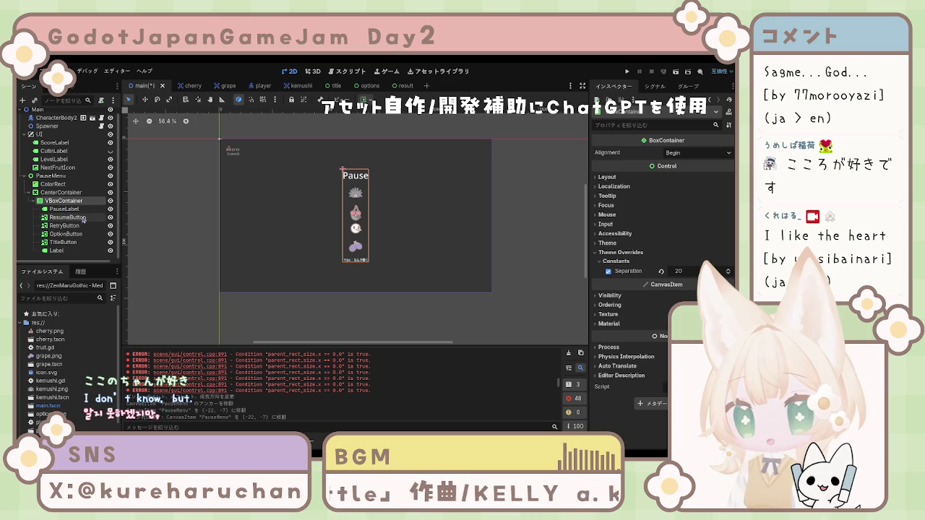
{"action": "left_click", "coordinate": [184, 227]}
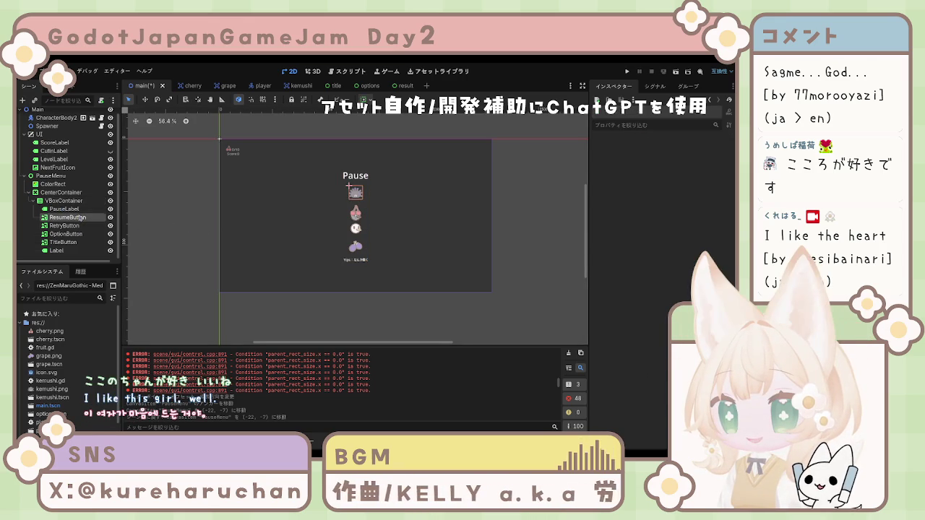
{"action": "left_click", "coordinate": [65, 208]}
{"action": "left_click", "coordinate": [69, 200]}
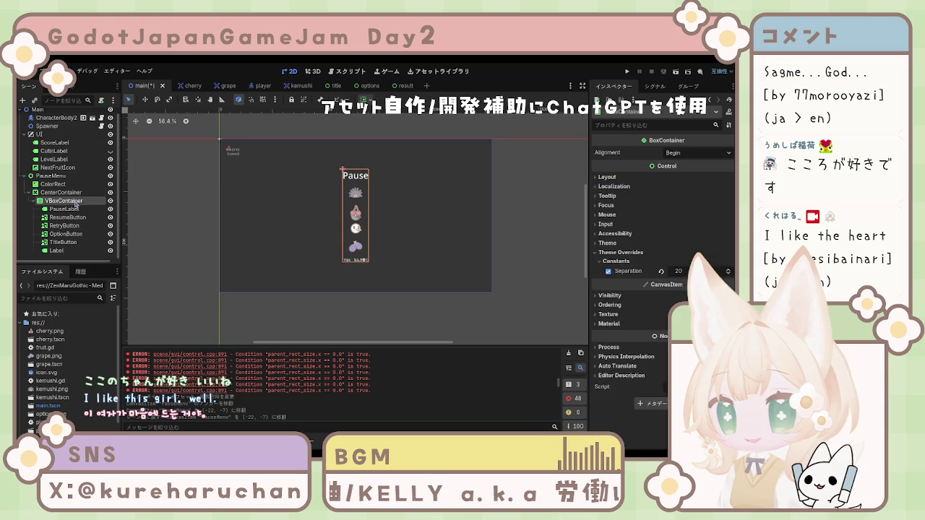
{"action": "left_click", "coordinate": [61, 192]}
{"action": "left_click", "coordinate": [55, 183]}
{"action": "left_click", "coordinate": [62, 192]}
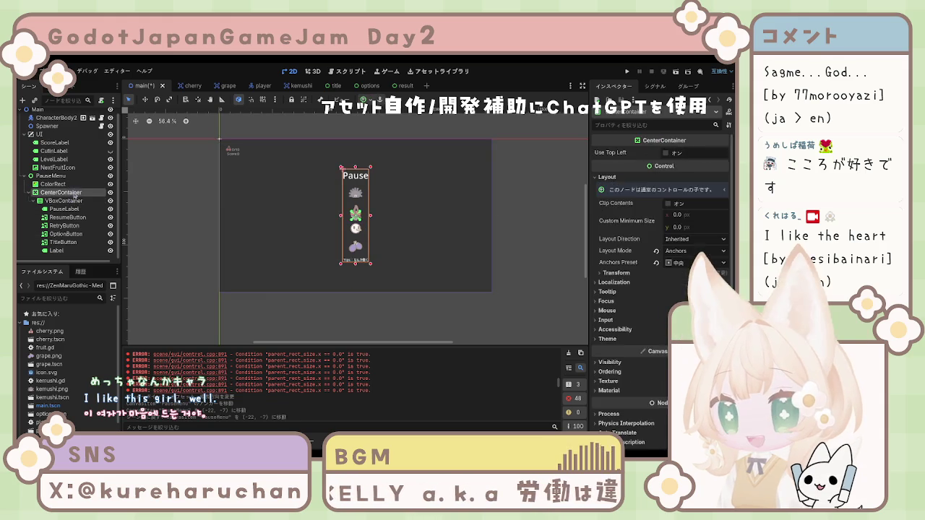
{"action": "left_click", "coordinate": [376, 195]}
{"action": "scroll", "coordinate": [375, 213], "scroll_direction": "up", "scroll_amount": 2}
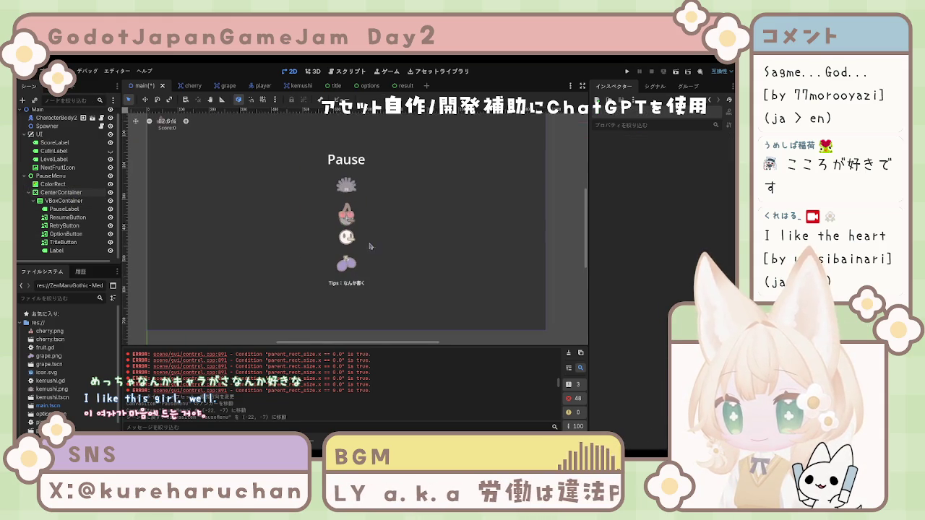
{"action": "scroll", "coordinate": [196, 195], "scroll_direction": "up", "scroll_amount": 2}
{"action": "left_click", "coordinate": [395, 287]}
{"action": "scroll", "coordinate": [661, 216], "scroll_direction": "down", "scroll_amount": 10}
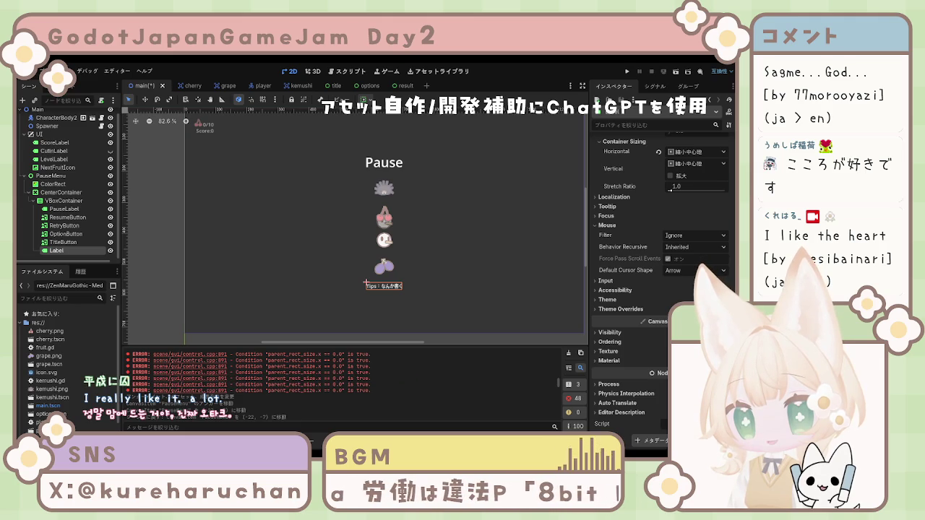
{"action": "left_click", "coordinate": [85, 193]}
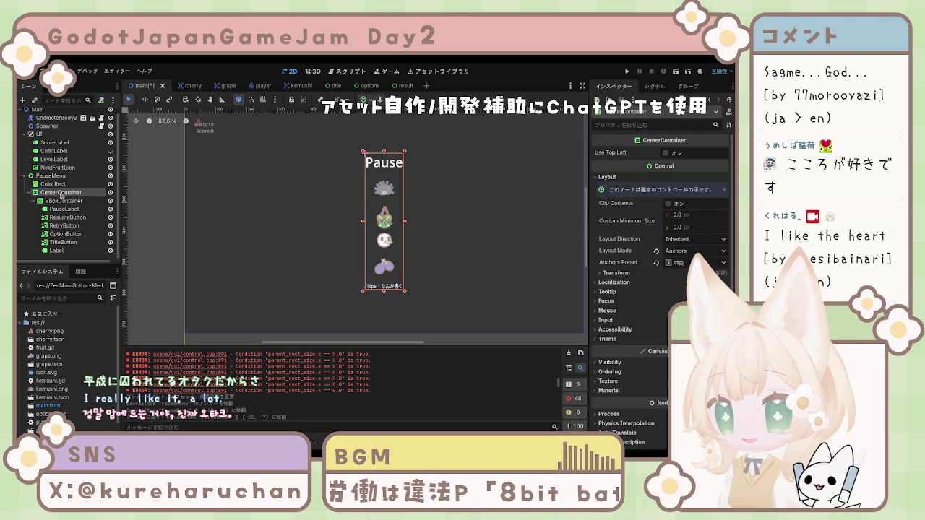
{"action": "left_click", "coordinate": [91, 202]}
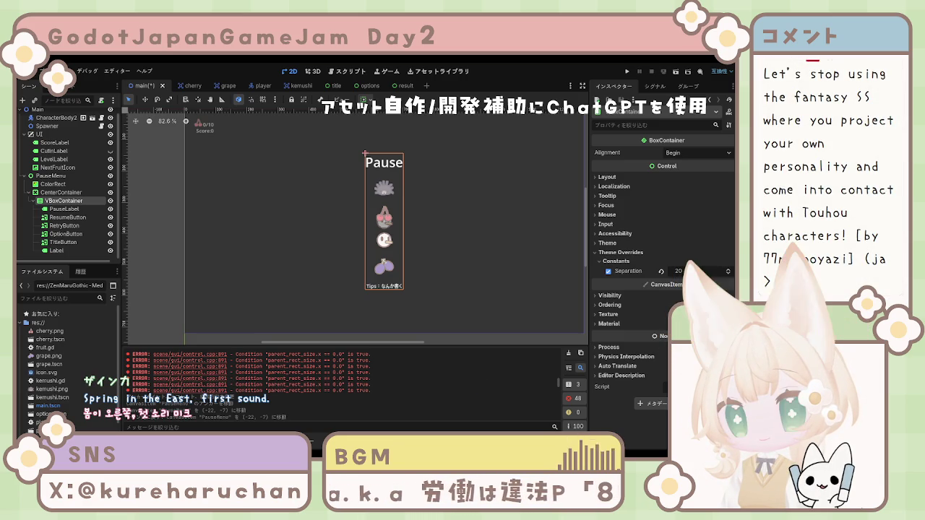
Undo the two PauseMenu anchor and position edits, then select the background ColorRect.
{"action": "key", "text": "ctrl+z"}
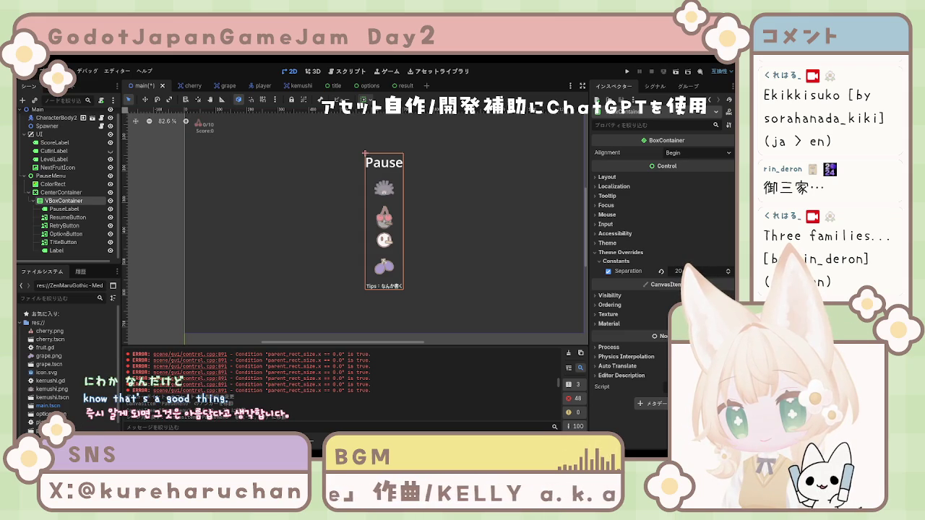
{"action": "key", "text": "ctrl+z"}
{"action": "key", "text": "ctrl+z"}
{"action": "key", "text": "ctrl+z"}
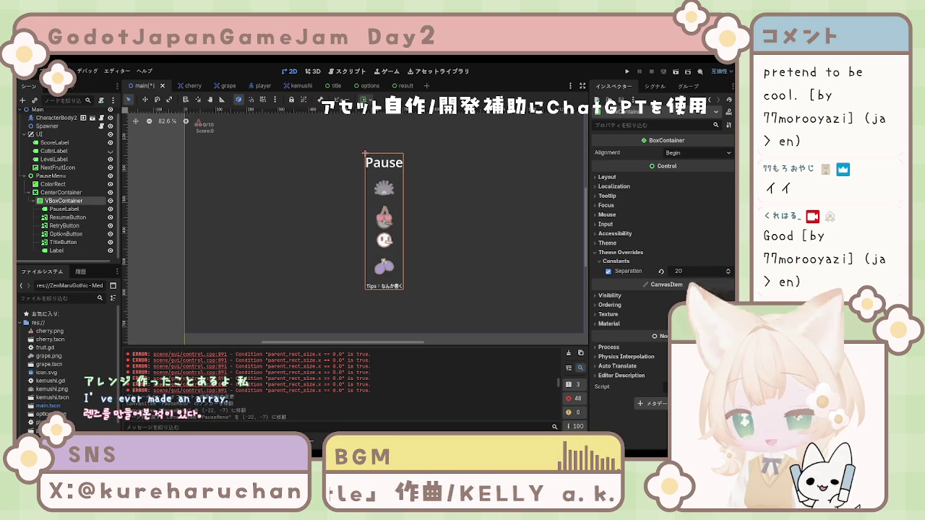
{"action": "left_click", "coordinate": [53, 184]}
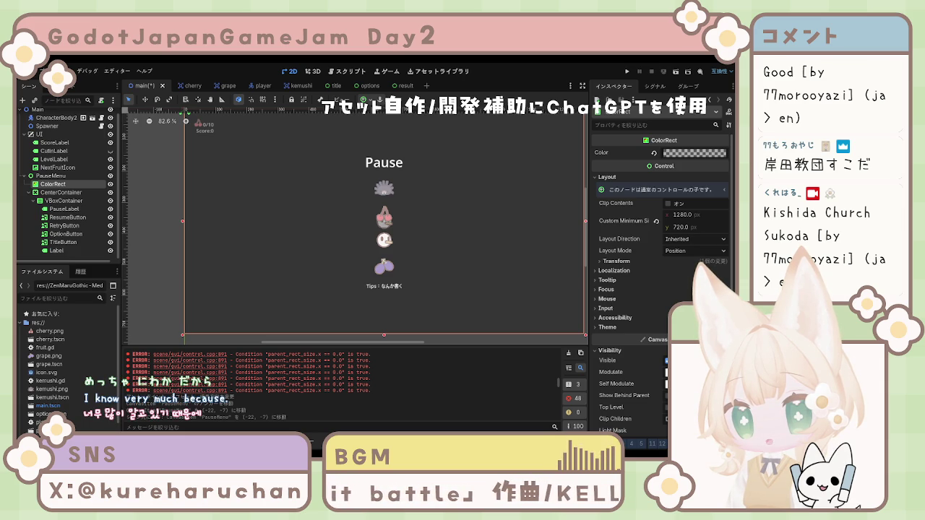
Restore the MarginContainer wrapping the Tips label and select that container.
{"action": "left_click", "coordinate": [68, 251]}
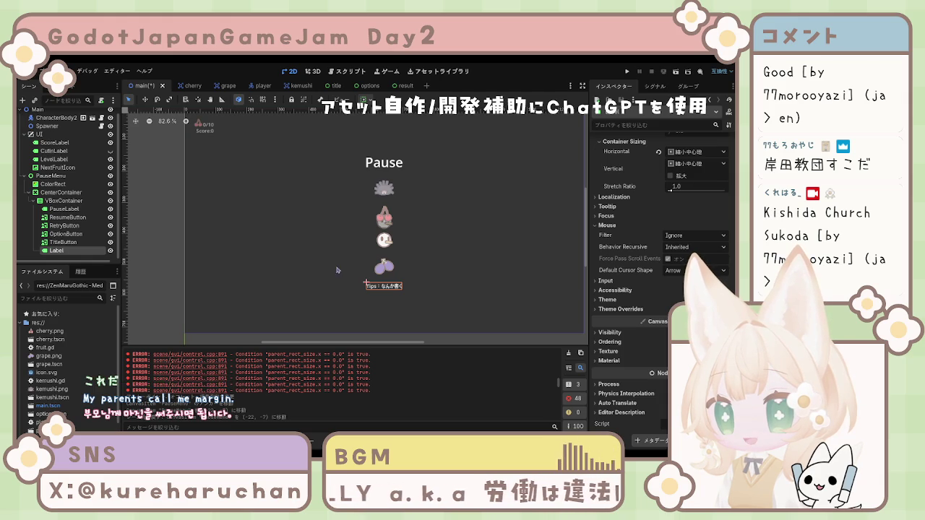
{"action": "key", "text": "ctrl+z"}
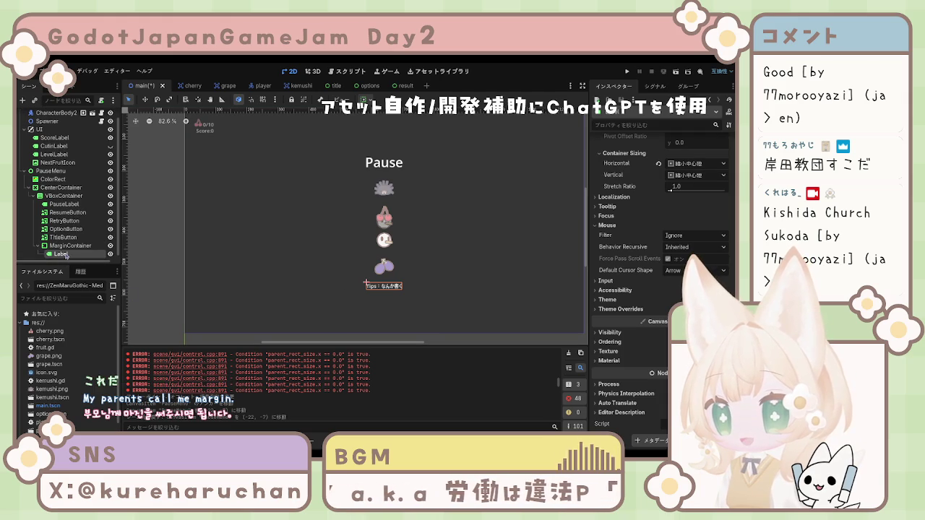
{"action": "left_click", "coordinate": [69, 246]}
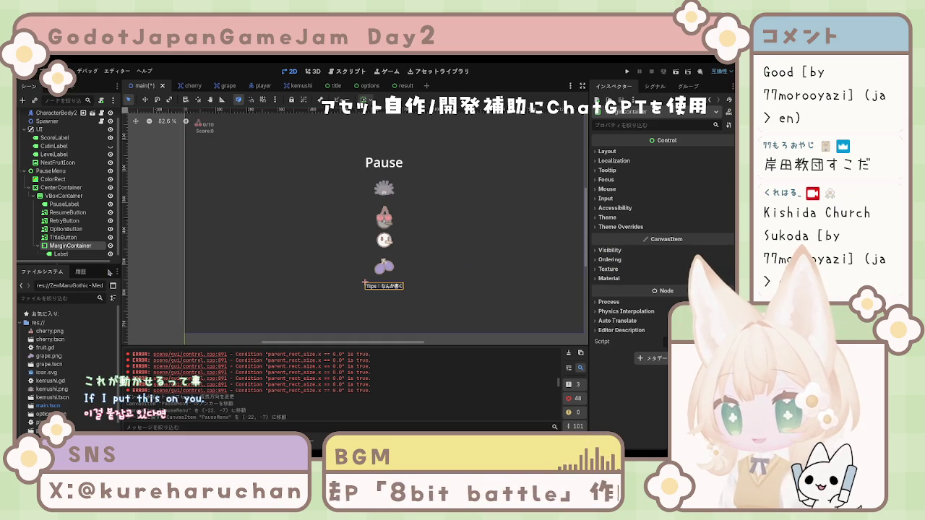
{"action": "left_click", "coordinate": [72, 254]}
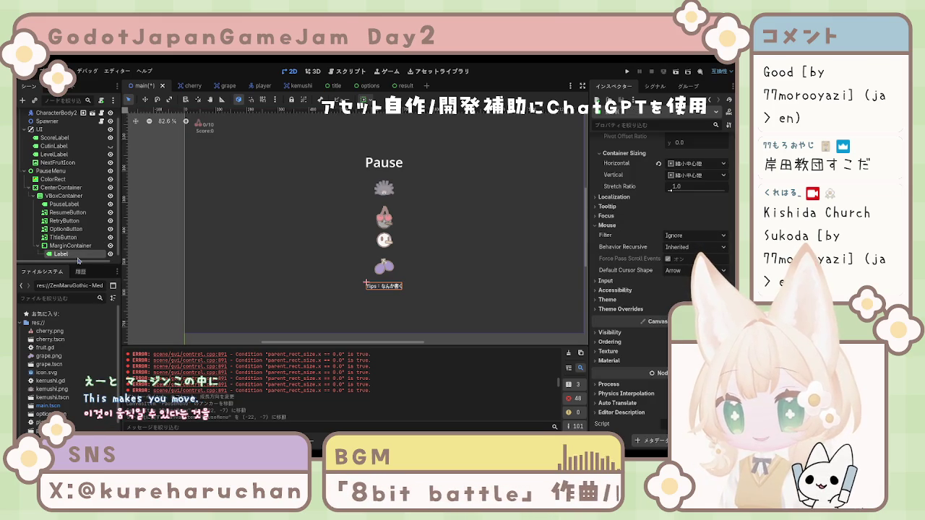
{"action": "left_click", "coordinate": [71, 246]}
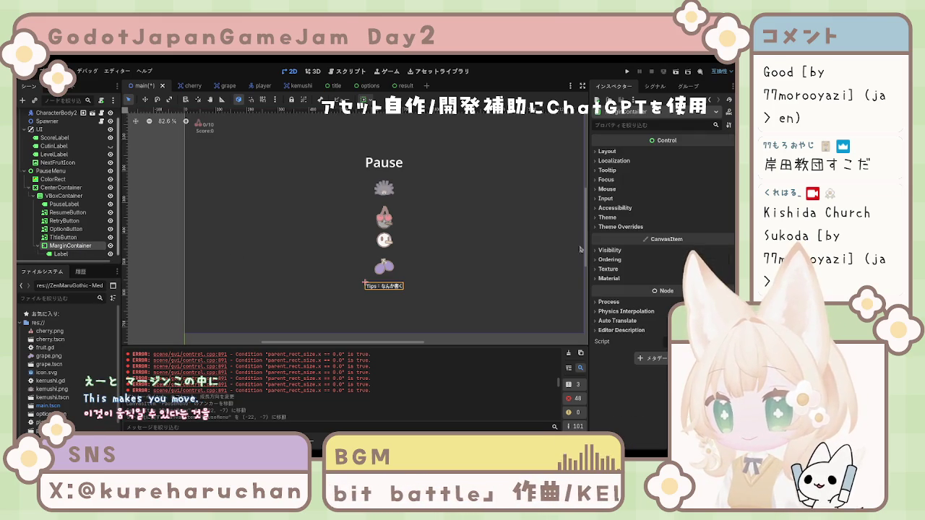
{"action": "left_click", "coordinate": [603, 151]}
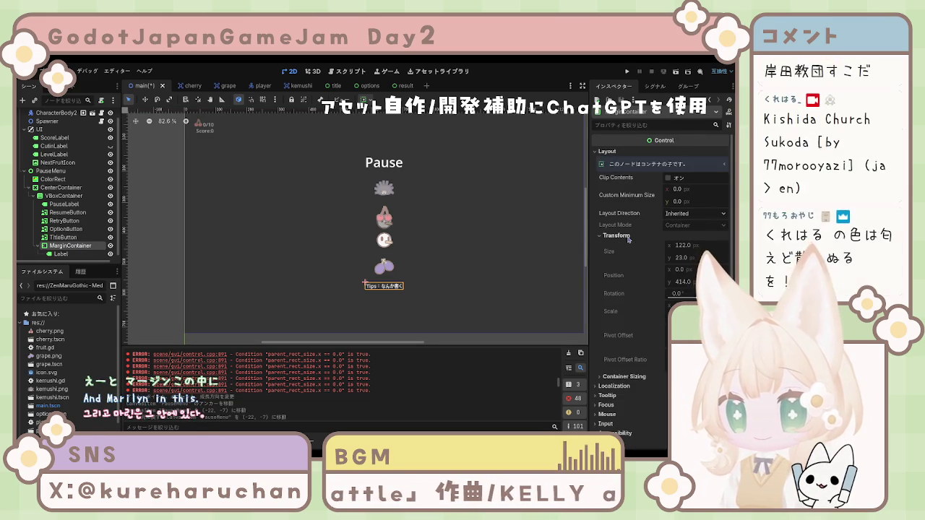
{"action": "left_click", "coordinate": [626, 245]}
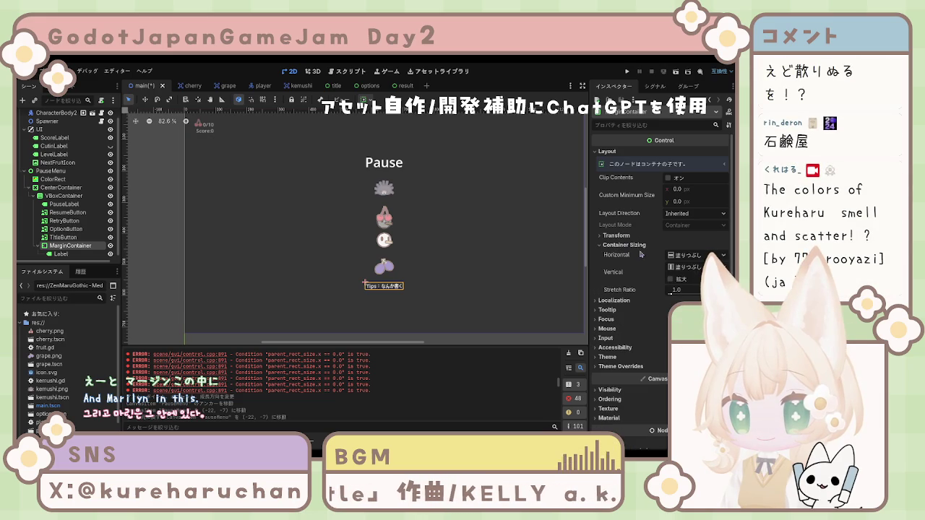
{"action": "left_click", "coordinate": [627, 245]}
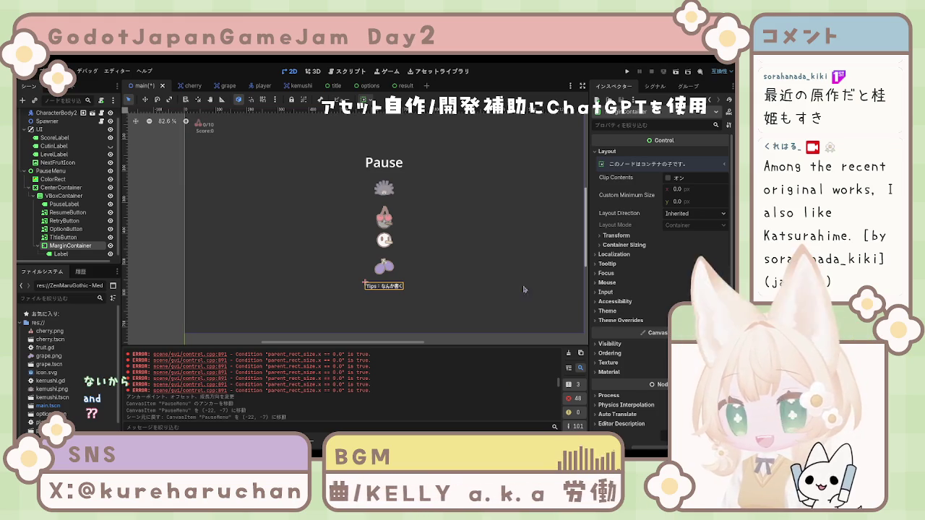
{"action": "left_click", "coordinate": [459, 293]}
{"action": "left_click", "coordinate": [388, 289]}
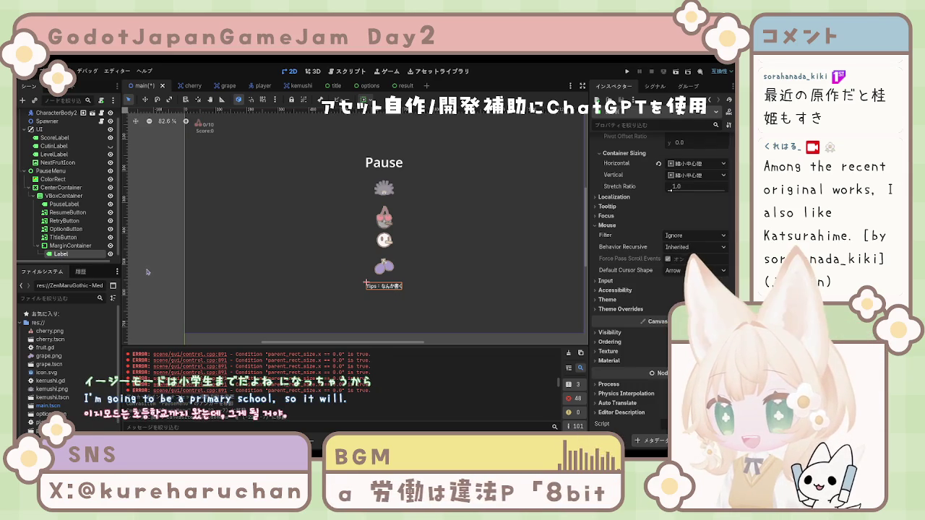
{"action": "left_click", "coordinate": [63, 260]}
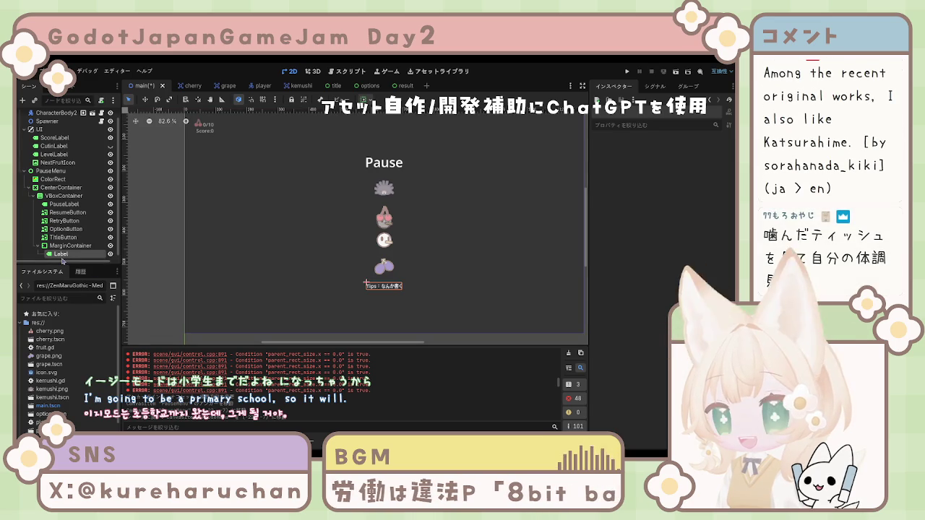
{"action": "left_click", "coordinate": [62, 255]}
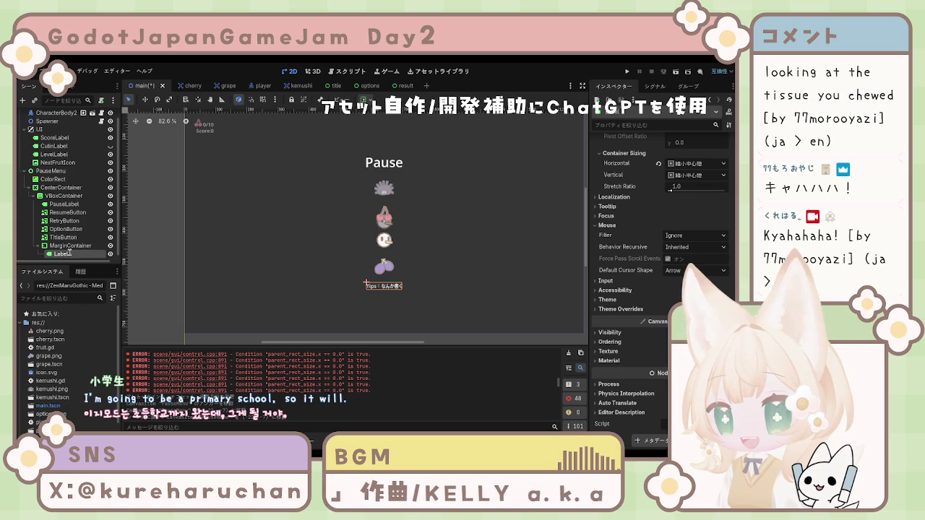
{"action": "left_click", "coordinate": [65, 245]}
{"action": "left_click", "coordinate": [78, 255]}
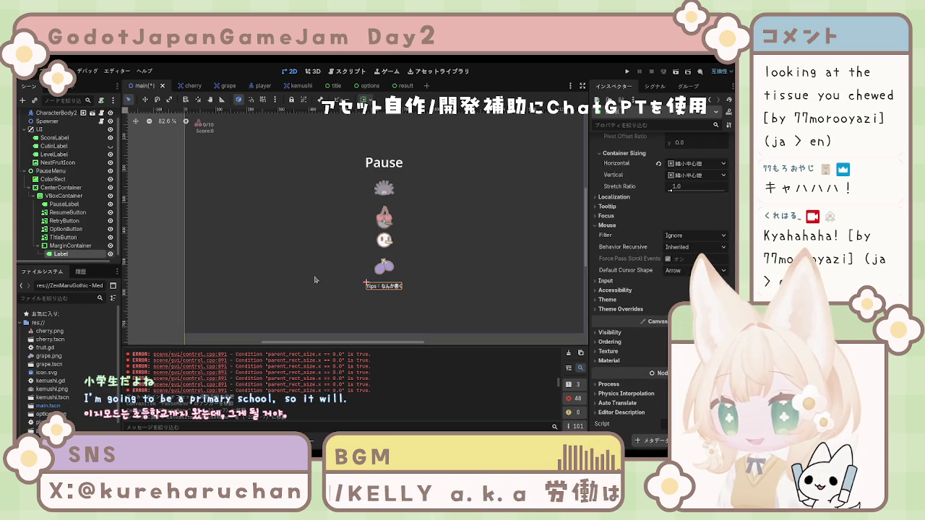
{"action": "scroll", "coordinate": [625, 273], "scroll_direction": "up", "scroll_amount": 5}
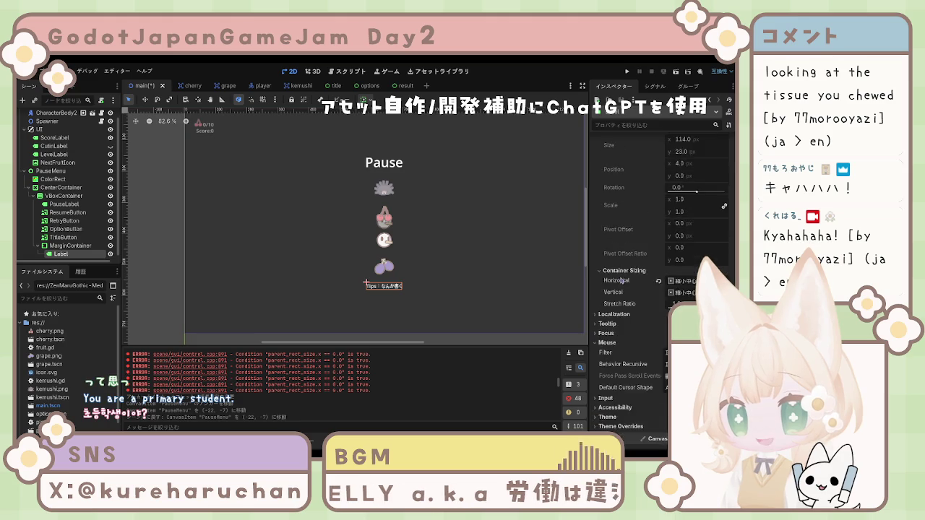
{"action": "scroll", "coordinate": [620, 279], "scroll_direction": "up", "scroll_amount": 6}
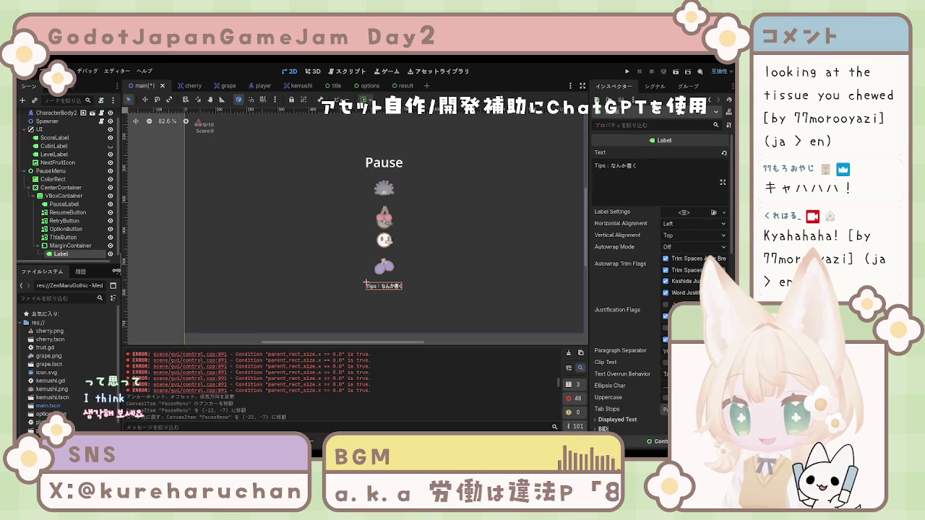
{"action": "key", "text": "Up"}
Enable the Tips MarginContainer's Margin Top constant override and set it to 20.
{"action": "left_click", "coordinate": [622, 320]}
{"action": "left_click", "coordinate": [626, 329]}
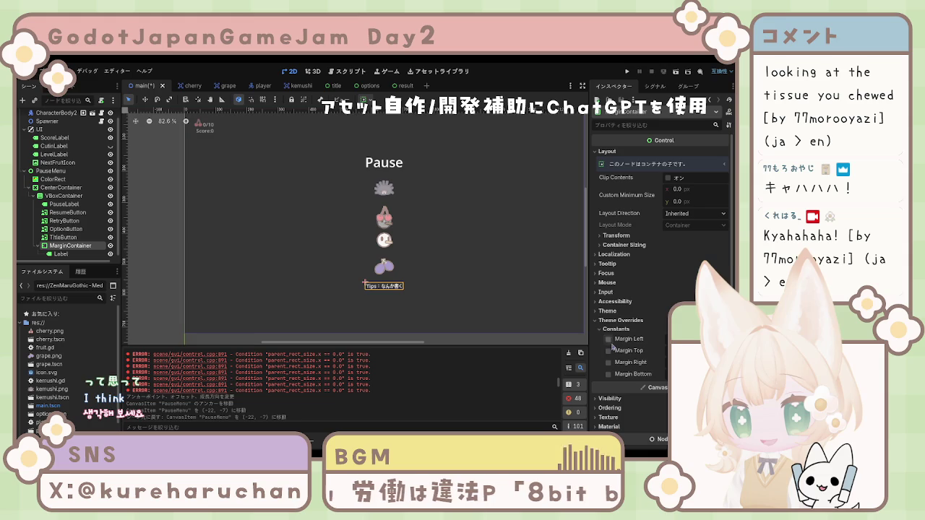
{"action": "left_click", "coordinate": [609, 351]}
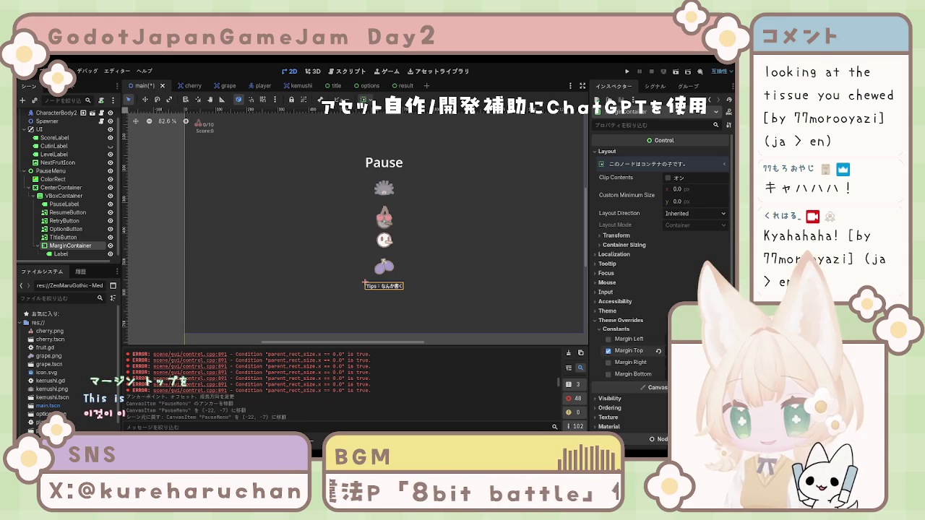
{"action": "type", "text": "20"}
{"action": "key", "text": "Return"}
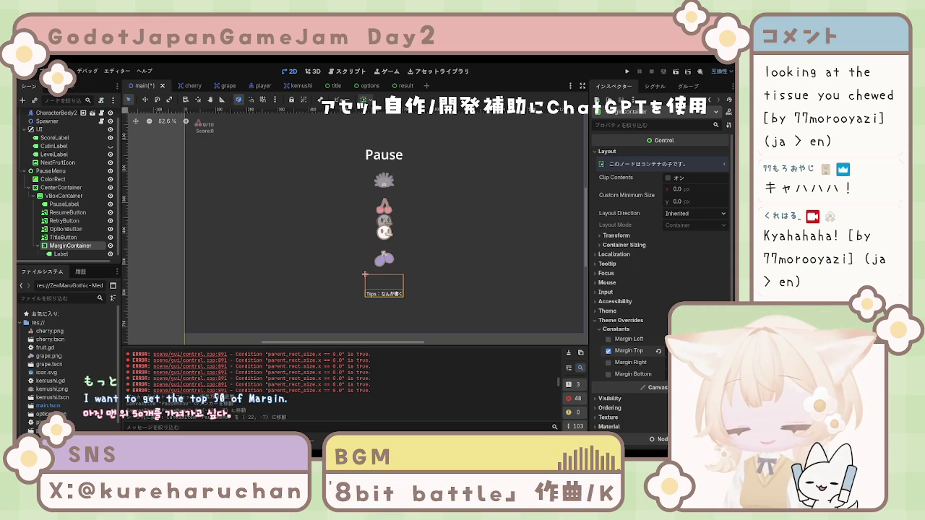
{"action": "scroll", "coordinate": [432, 357], "scroll_direction": "down", "scroll_amount": 2}
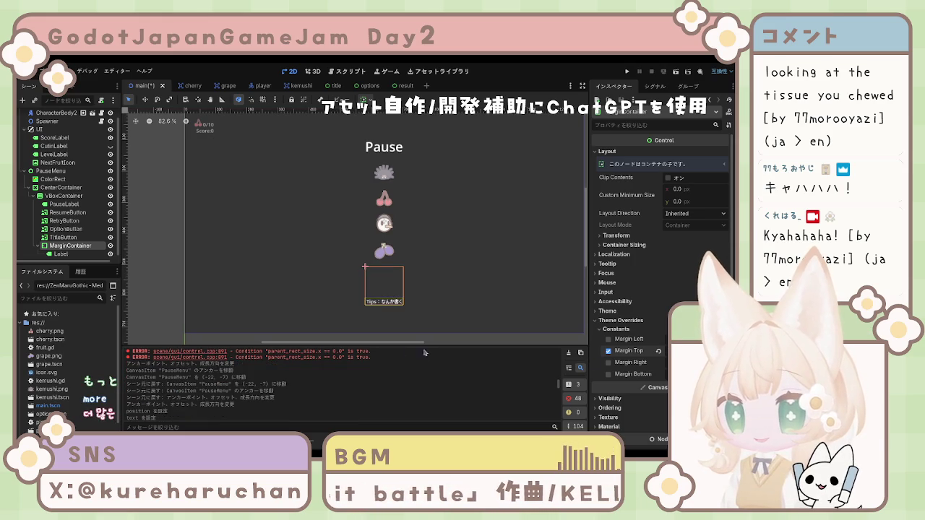
{"action": "scroll", "coordinate": [426, 322], "scroll_direction": "down", "scroll_amount": 2}
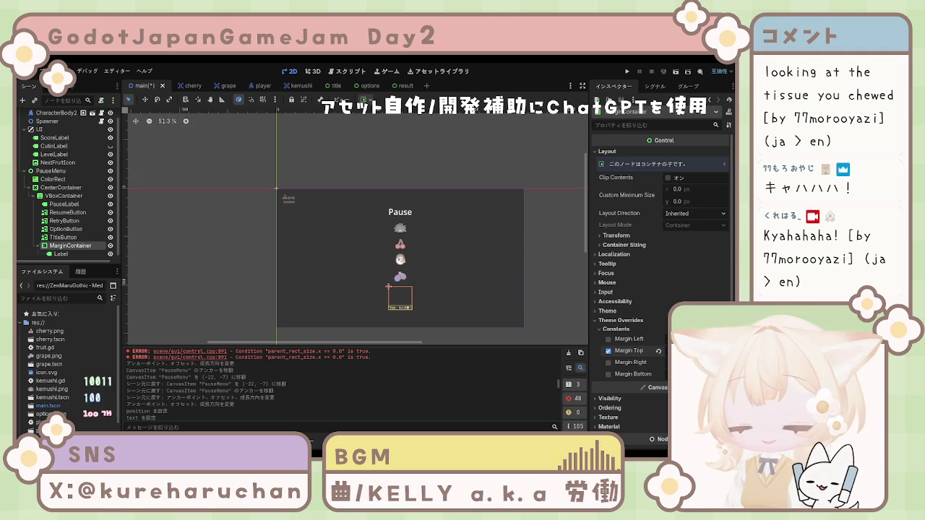
Select the Pause title label and wrap it in its own MarginContainer.
{"action": "left_click", "coordinate": [477, 337]}
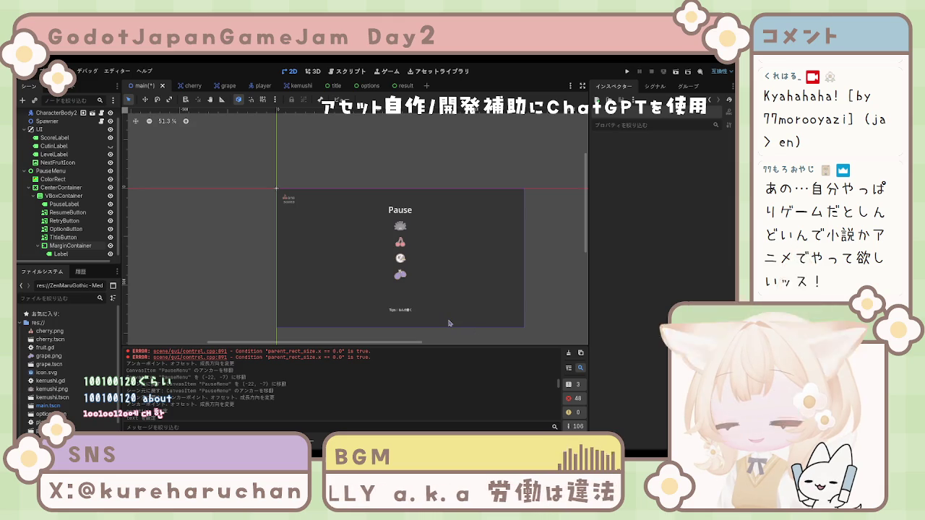
{"action": "left_click", "coordinate": [406, 310]}
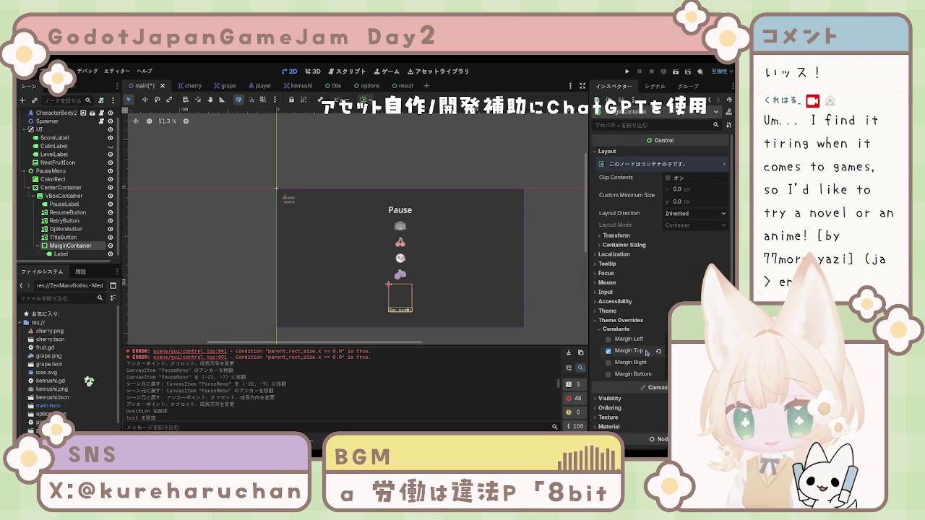
{"action": "left_click", "coordinate": [400, 224]}
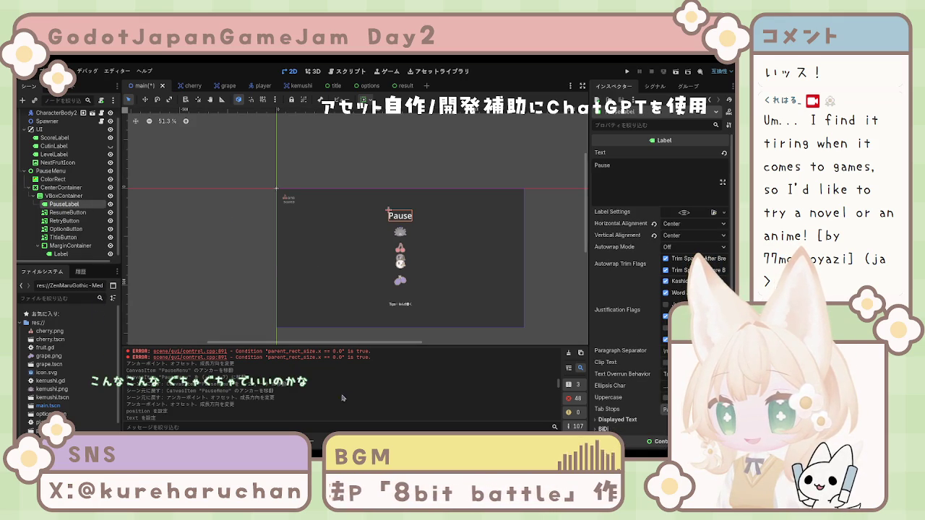
{"action": "key", "text": "ctrl+z"}
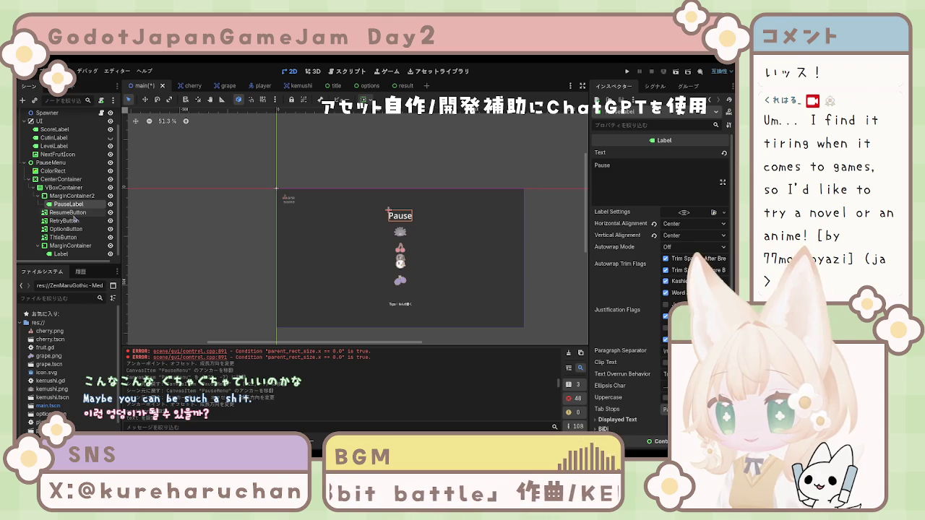
Move PauseLabel into MarginContainer2 and give it a Margin Bottom override of 60.
{"action": "left_click_drag", "start_coordinate": [71, 205], "coordinate": [86, 201]}
{"action": "left_click", "coordinate": [86, 200]}
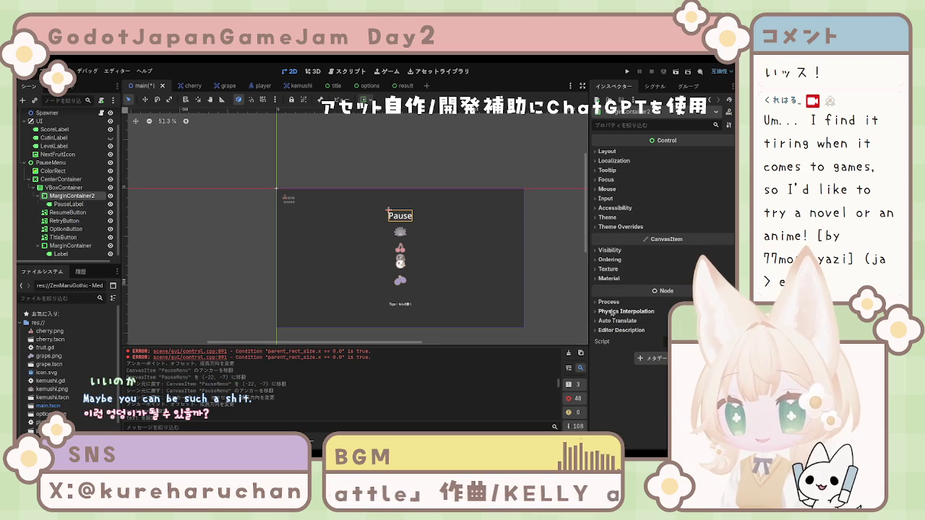
{"action": "left_click", "coordinate": [620, 227]}
{"action": "left_click", "coordinate": [615, 236]}
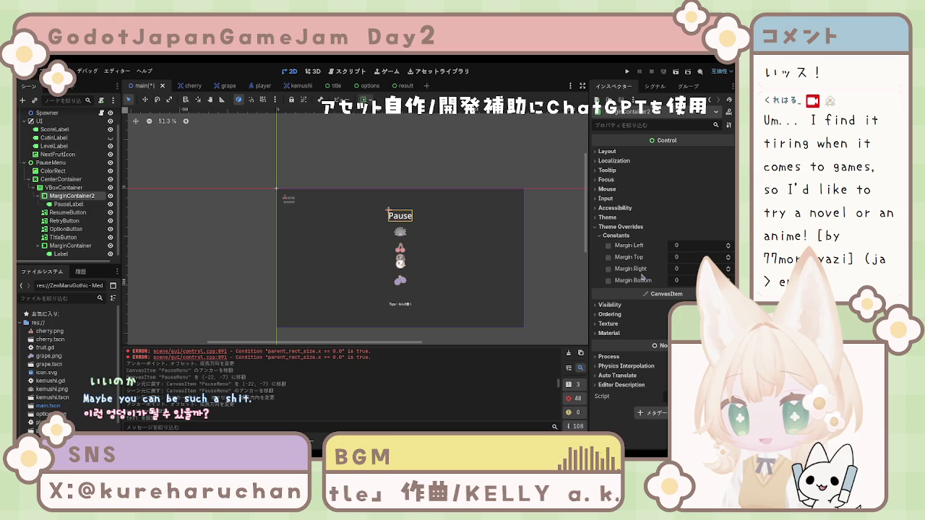
{"action": "type", "text": "60"}
{"action": "key", "text": "Return"}
Check the title spacing and lower MarginContainer2's bottom margin to 50.
{"action": "left_click", "coordinate": [543, 283]}
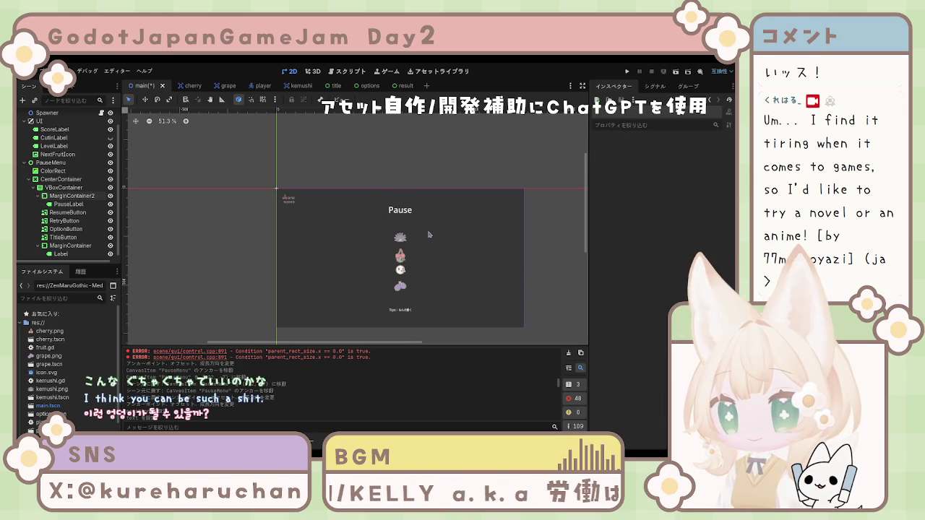
{"action": "left_click", "coordinate": [404, 213]}
{"action": "scroll", "coordinate": [661, 253], "scroll_direction": "down", "scroll_amount": 10}
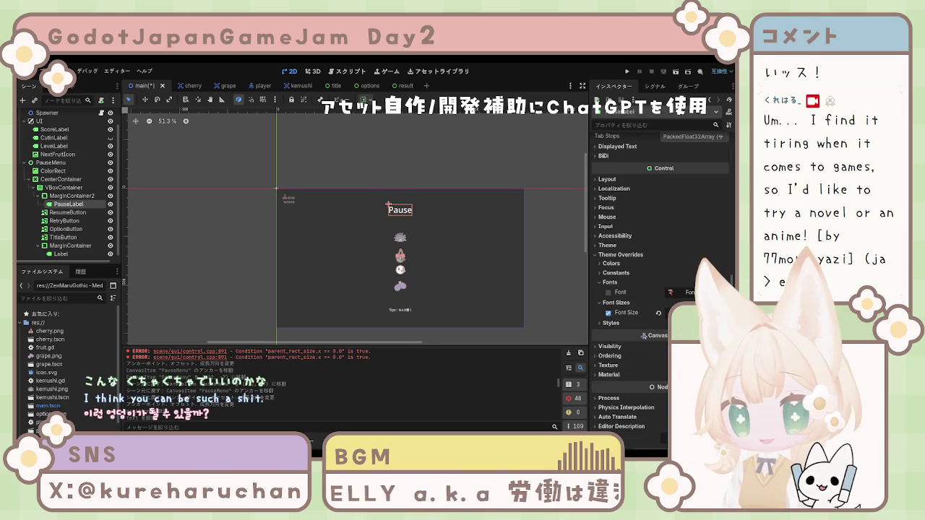
{"action": "left_click", "coordinate": [72, 196]}
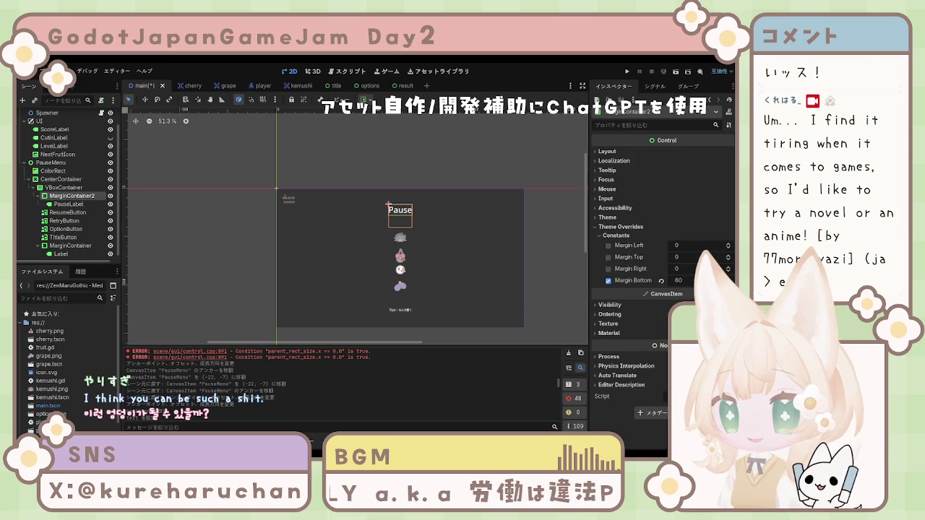
{"action": "left_click", "coordinate": [687, 281]}
{"action": "type", "text": "50"}
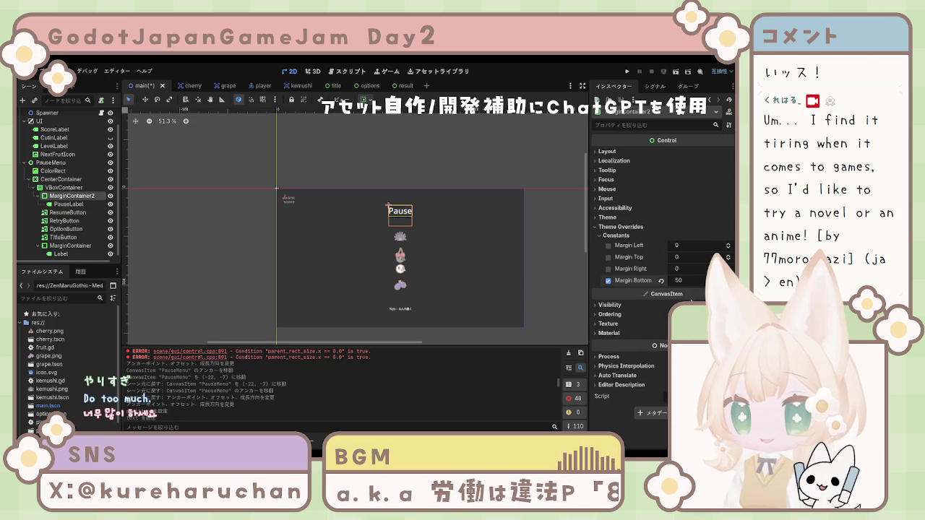
{"action": "left_click", "coordinate": [525, 304]}
{"action": "left_click", "coordinate": [532, 304]}
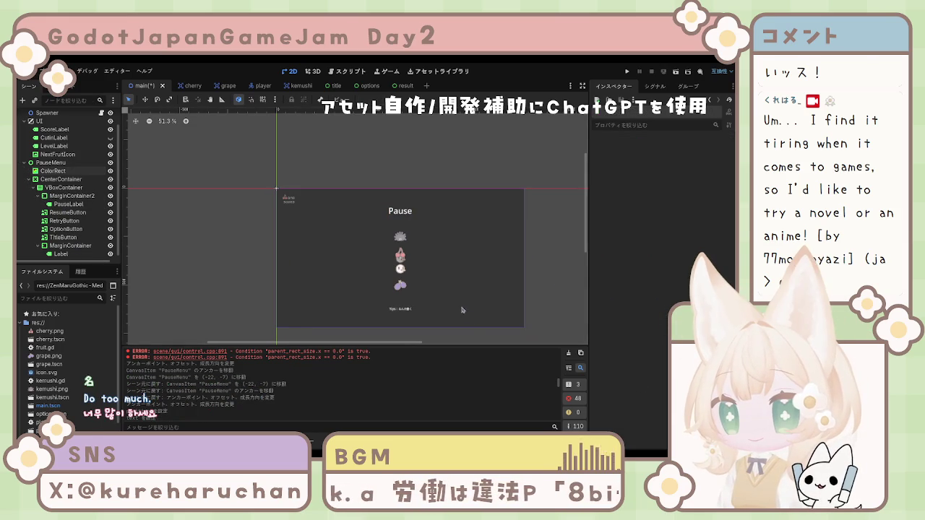
{"action": "scroll", "coordinate": [462, 310], "scroll_direction": "up", "scroll_amount": 1}
{"action": "left_click_drag", "start_coordinate": [469, 294], "coordinate": [470, 292]}
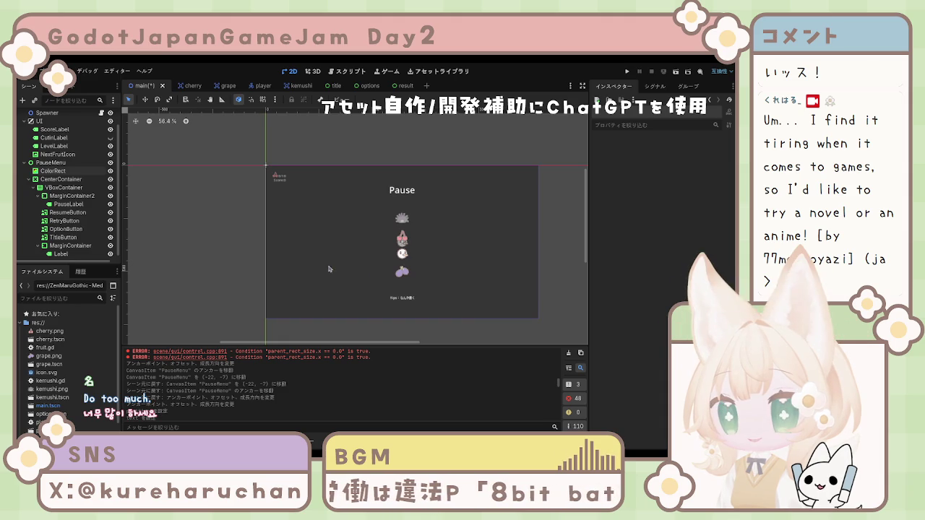
{"action": "left_click", "coordinate": [65, 180]}
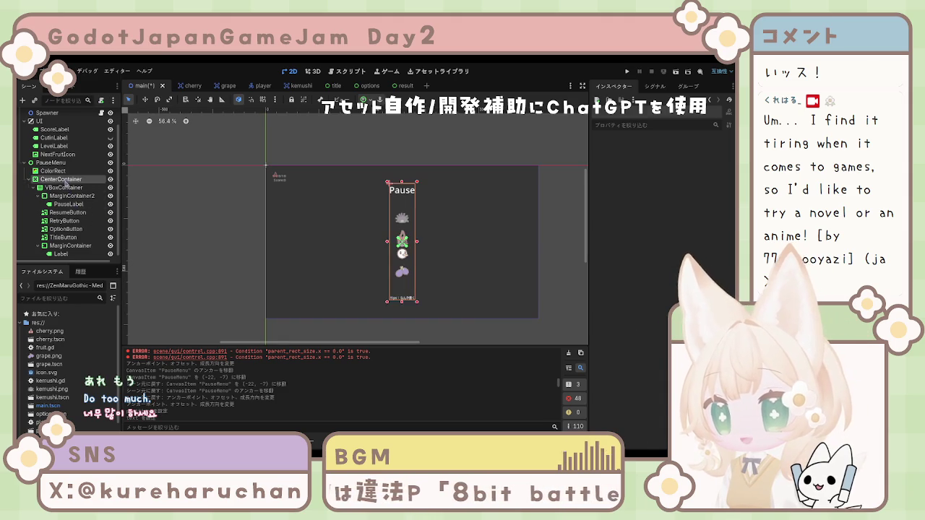
{"action": "left_click", "coordinate": [56, 170]}
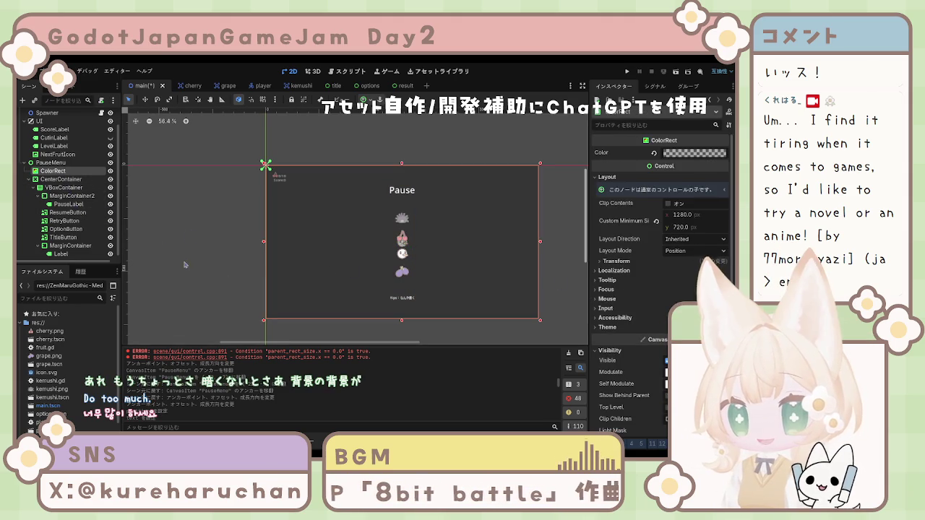
{"action": "scroll", "coordinate": [52, 193], "scroll_direction": "up", "scroll_amount": 2}
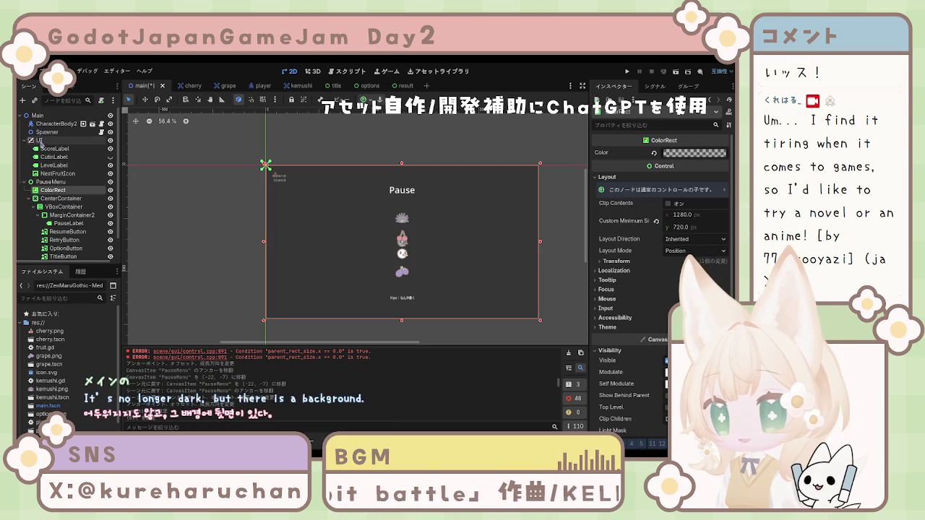
{"action": "left_click", "coordinate": [41, 116]}
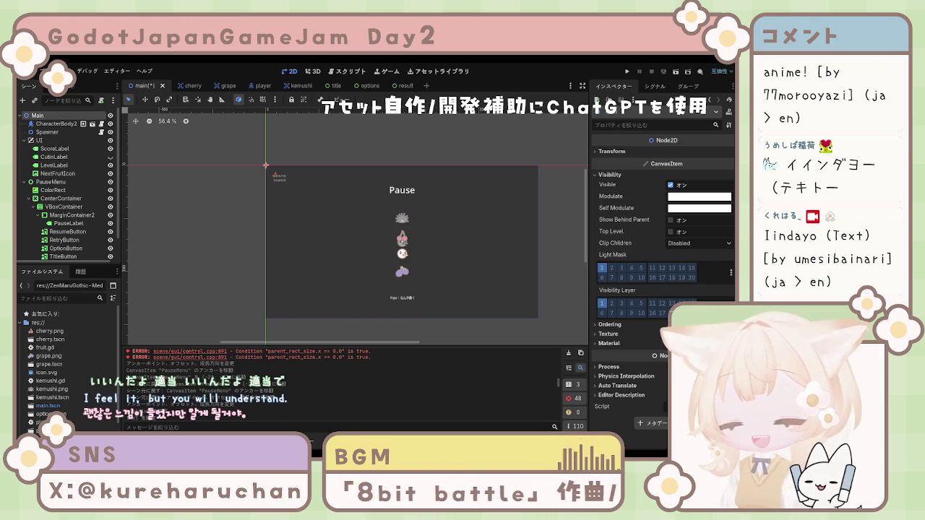
{"action": "left_click", "coordinate": [61, 224]}
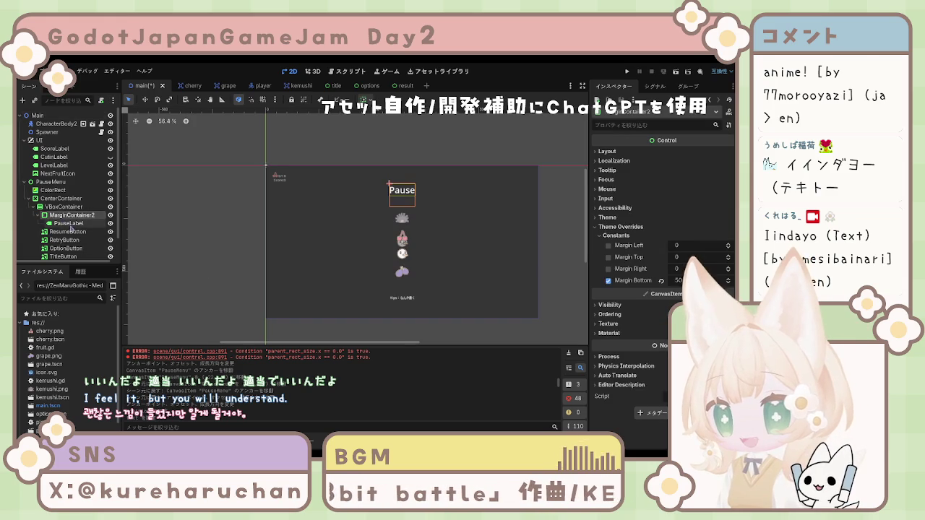
{"action": "scroll", "coordinate": [61, 225], "scroll_direction": "down", "scroll_amount": 2}
{"action": "left_click", "coordinate": [65, 242]}
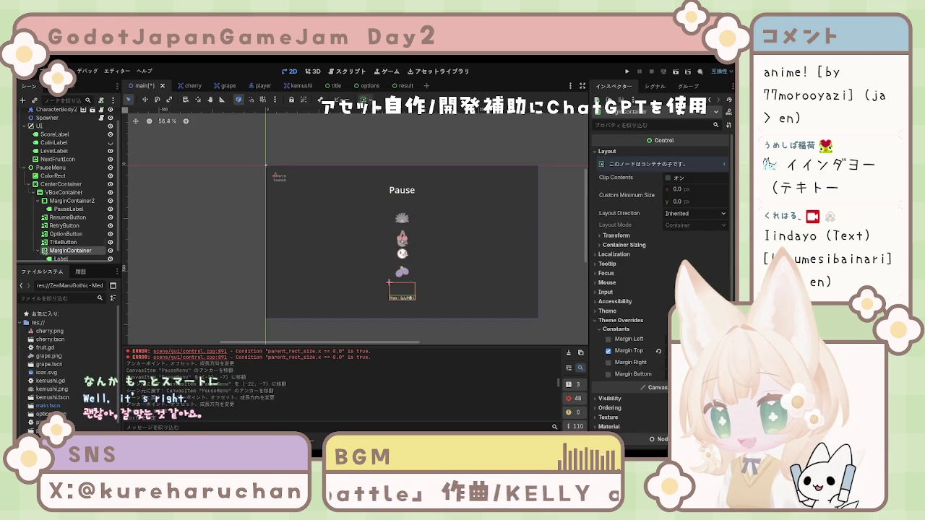
{"action": "left_click", "coordinate": [388, 261]}
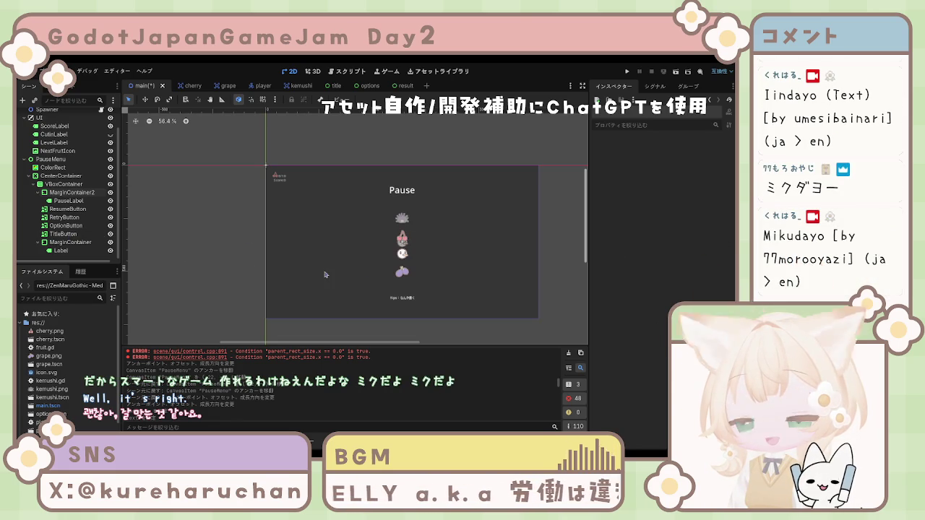
{"action": "key", "text": "ctrl+z"}
{"action": "key", "text": "ctrl+z"}
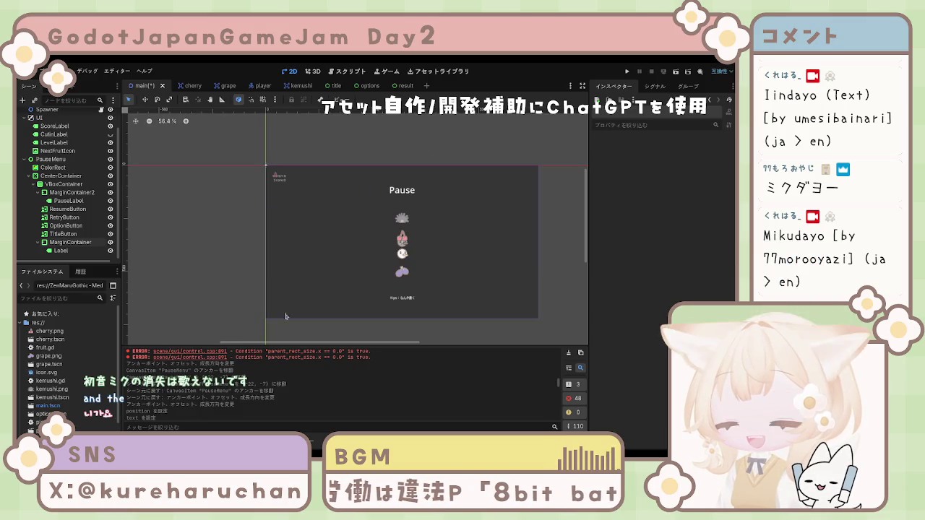
{"action": "left_click", "coordinate": [395, 299]}
{"action": "left_click", "coordinate": [402, 218]}
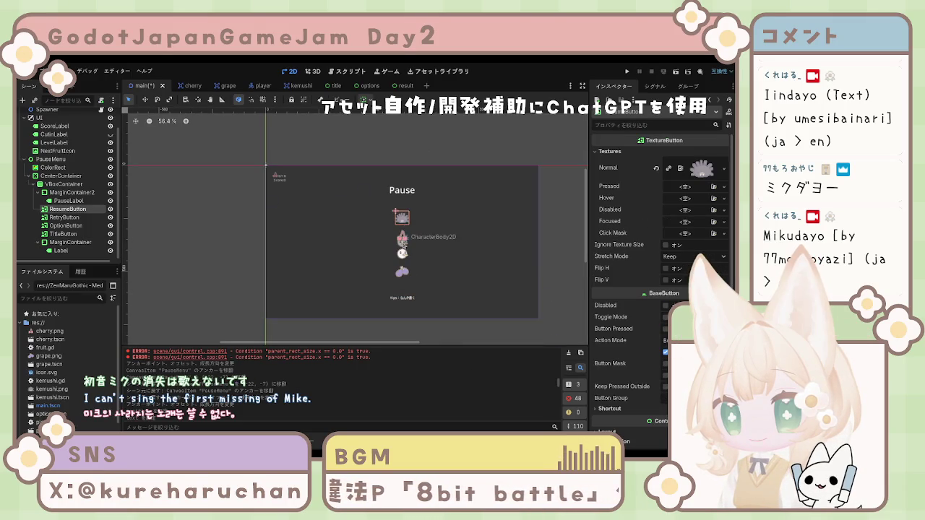
{"action": "left_click", "coordinate": [401, 237]}
{"action": "left_click", "coordinate": [401, 253]}
{"action": "left_click", "coordinate": [217, 217]}
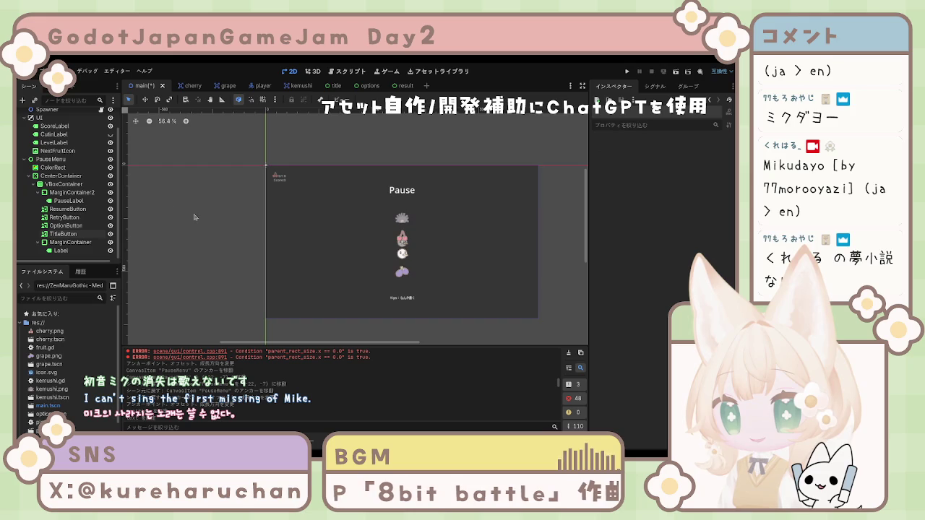
{"action": "left_click", "coordinate": [43, 167]}
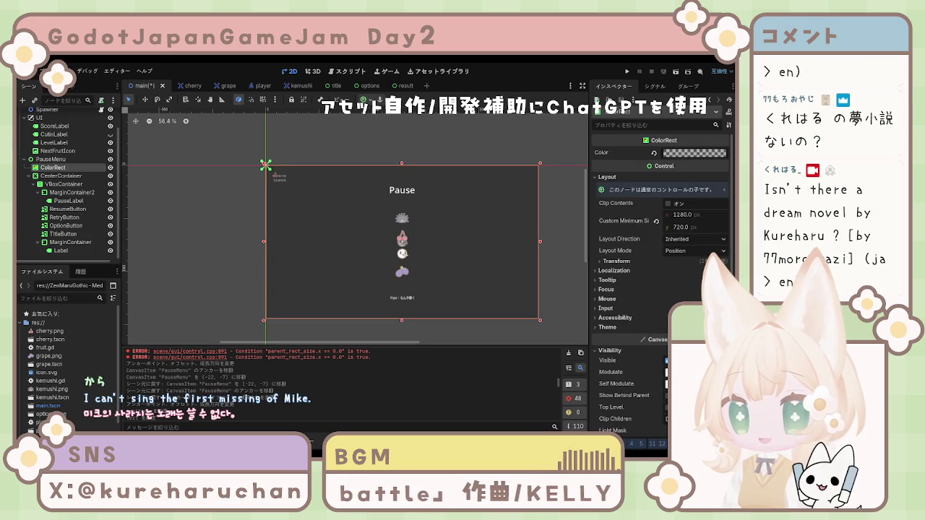
{"action": "left_click", "coordinate": [440, 328]}
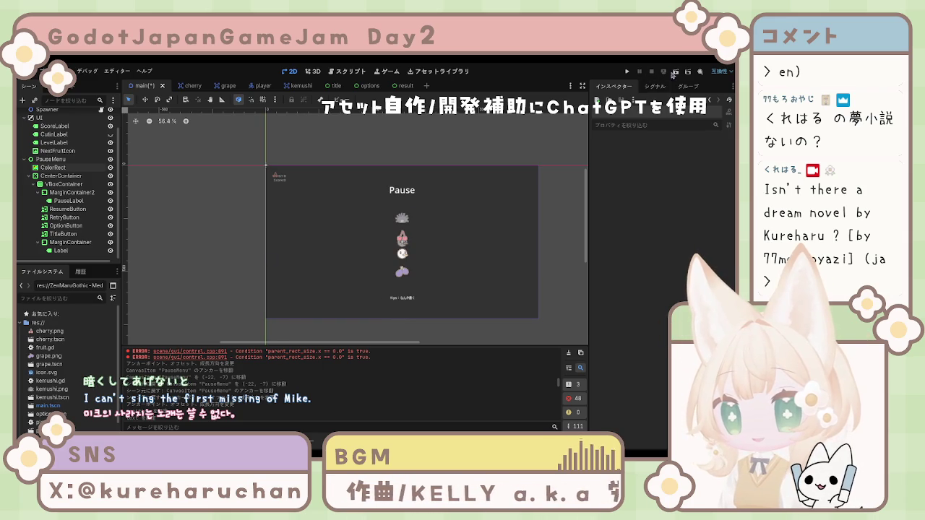
Save and run the current scene with F6 to test the pause menu, then select ResumeButton.
{"action": "key", "text": "F6"}
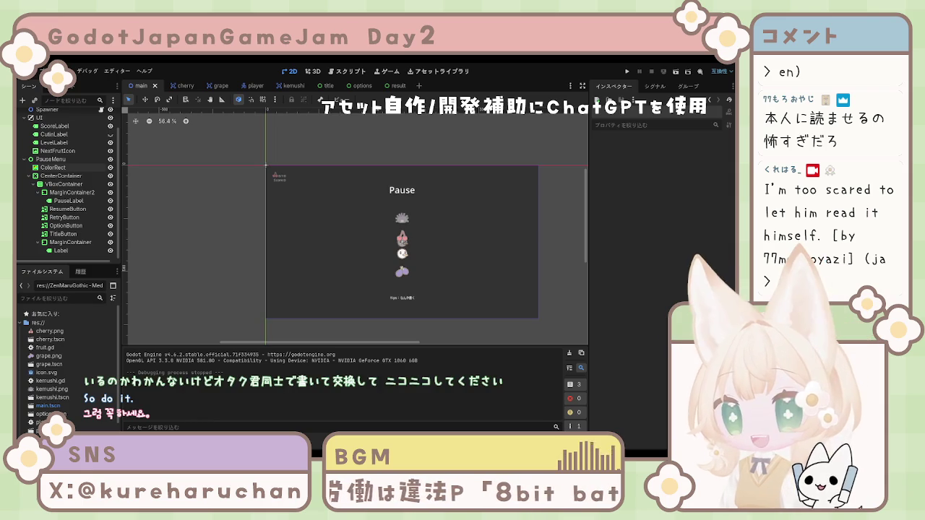
{"action": "left_click", "coordinate": [67, 208]}
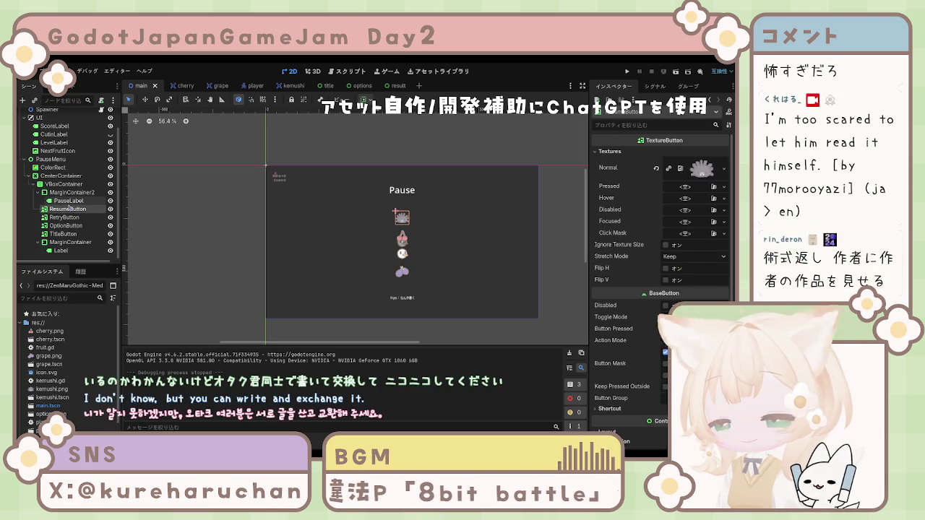
{"action": "left_click", "coordinate": [256, 244]}
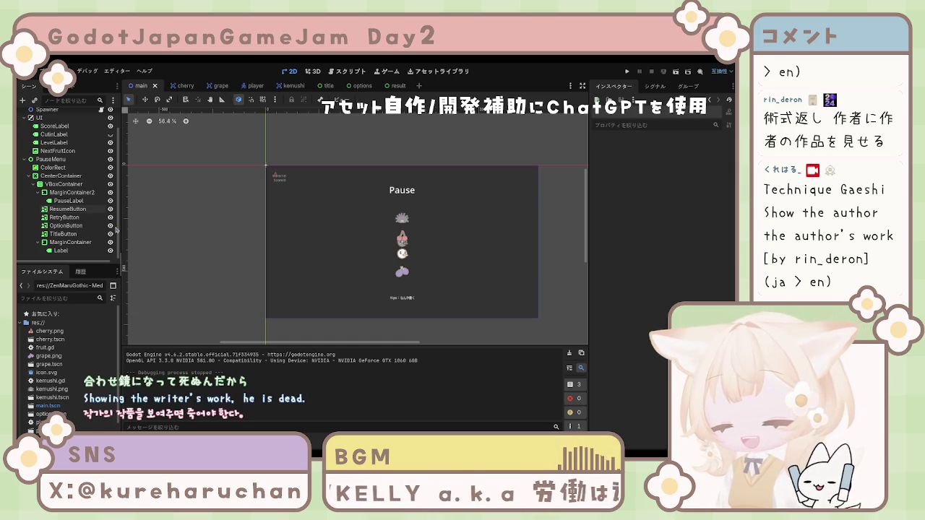
{"action": "left_click", "coordinate": [63, 234]}
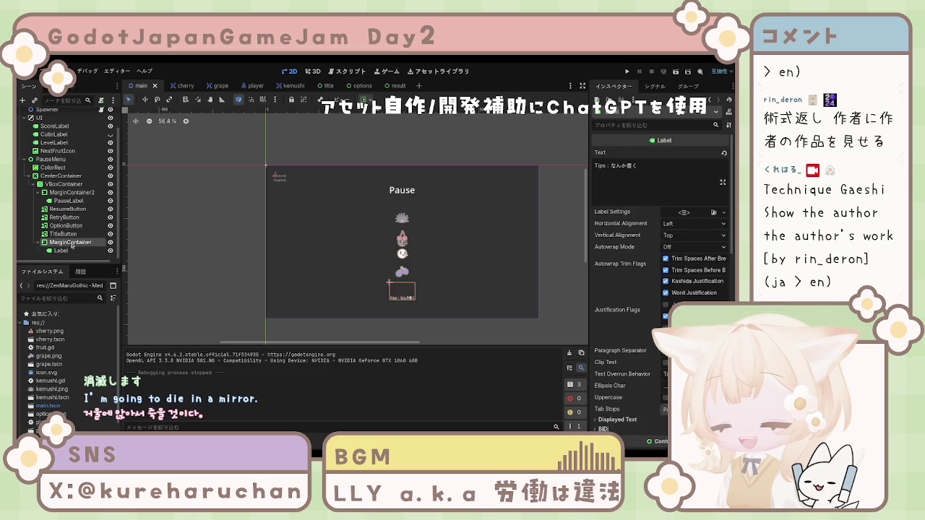
{"action": "left_click", "coordinate": [70, 200]}
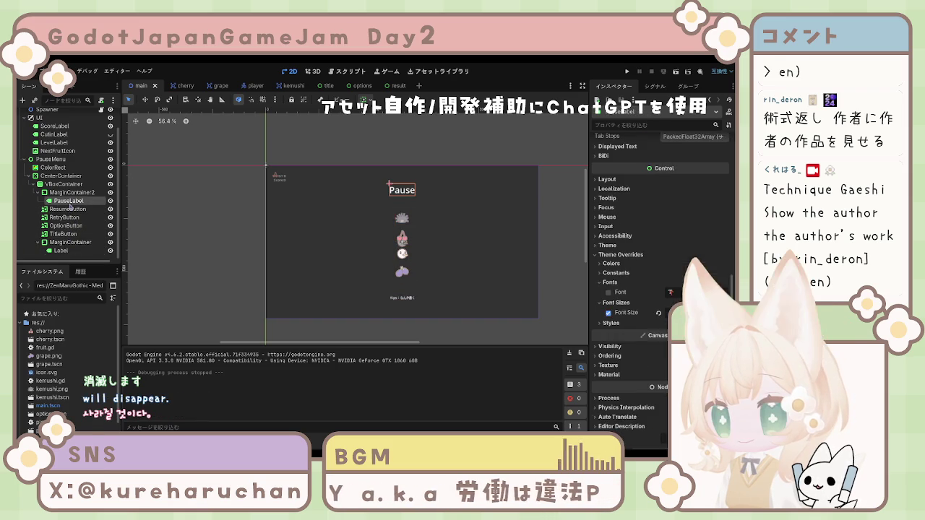
{"action": "left_click", "coordinate": [70, 193]}
{"action": "left_click", "coordinate": [64, 184]}
{"action": "left_click", "coordinate": [71, 192]}
{"action": "left_click", "coordinate": [63, 184]}
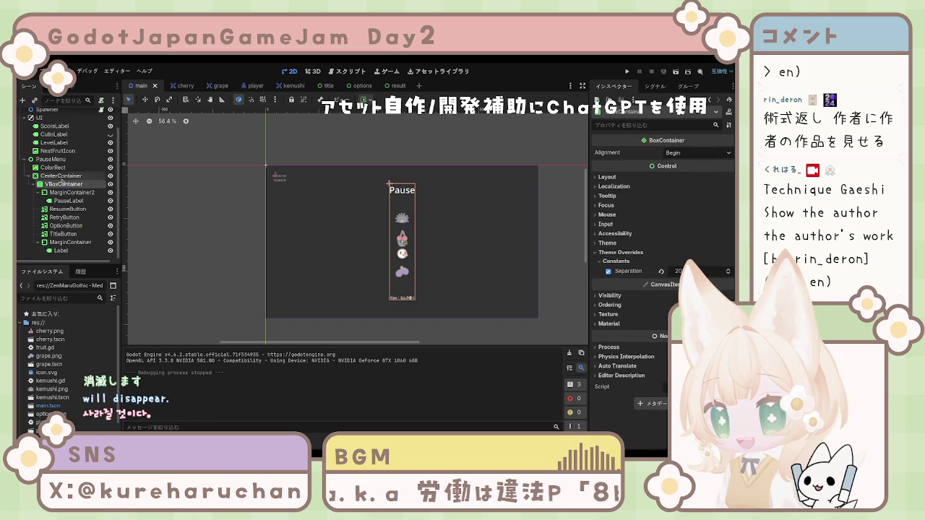
{"action": "left_click", "coordinate": [61, 175]}
{"action": "left_click", "coordinate": [59, 168]}
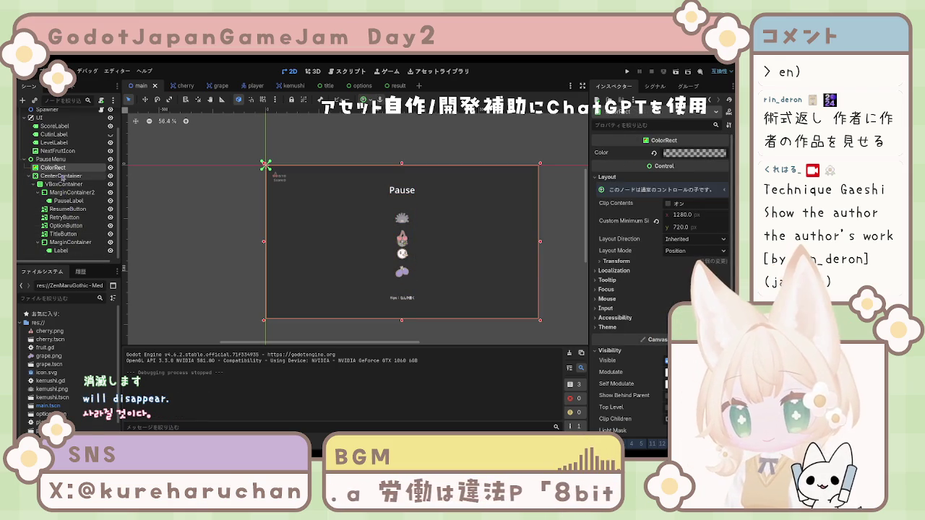
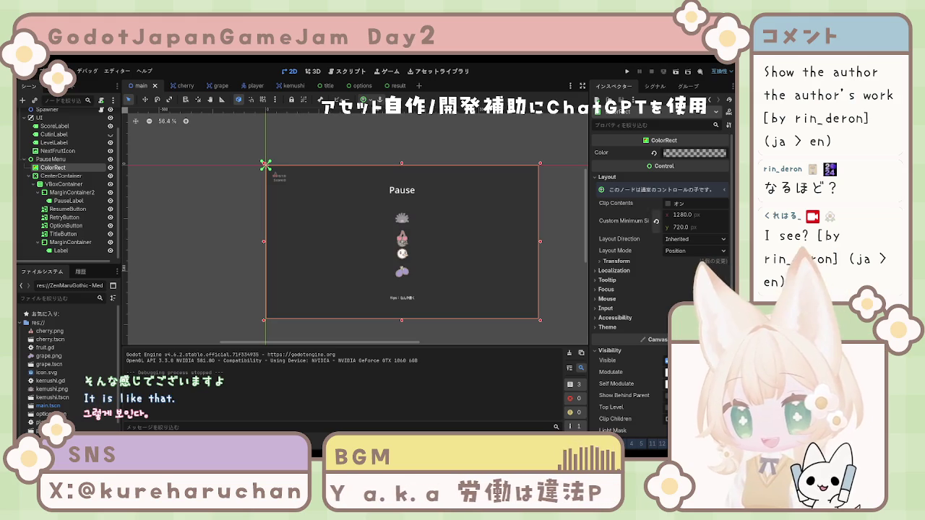
Inspect the Pause title label and the tips label's properties in the Scene dock.
{"action": "left_click", "coordinate": [65, 201]}
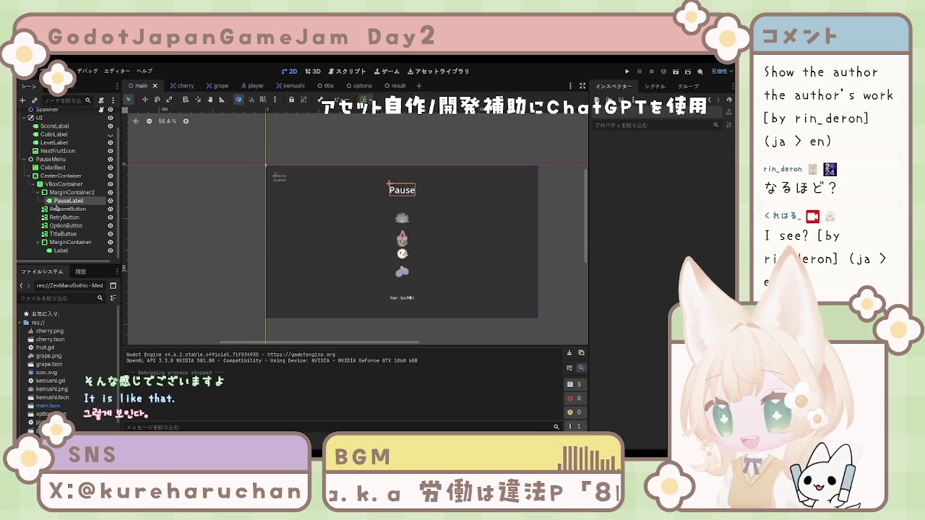
{"action": "left_click", "coordinate": [66, 243]}
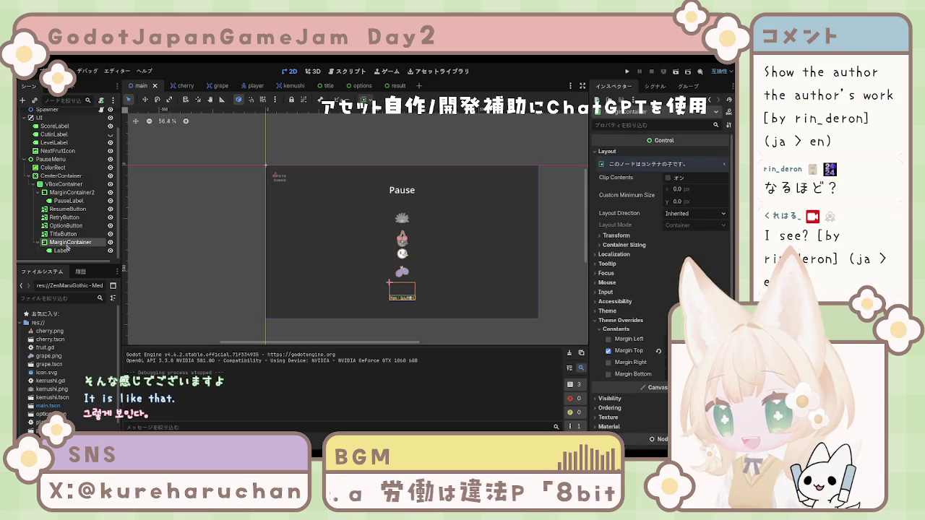
{"action": "left_click", "coordinate": [61, 250]}
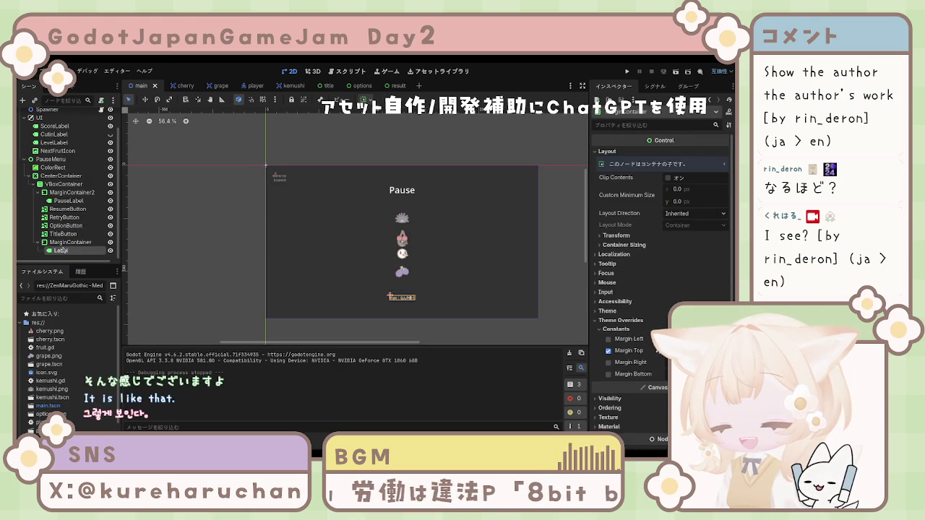
{"action": "left_click", "coordinate": [65, 201]}
{"action": "left_click", "coordinate": [60, 250]}
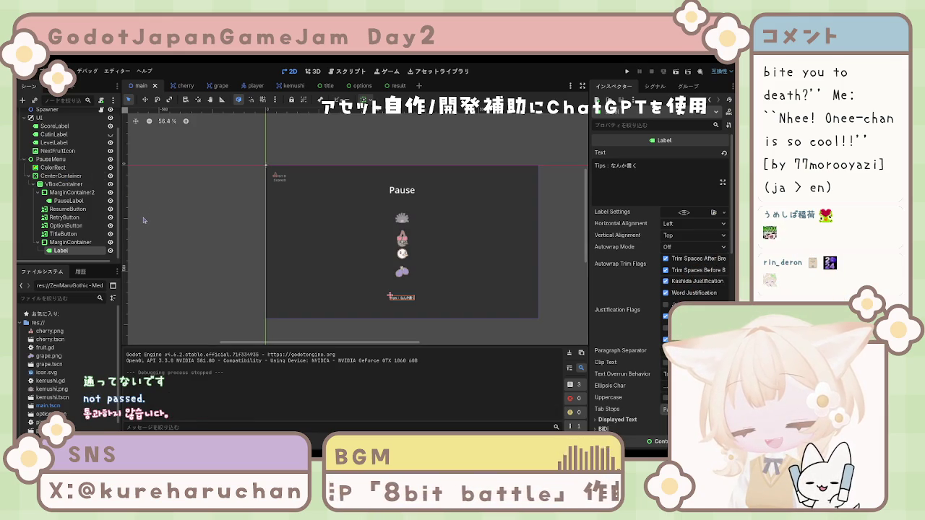
Inspect the pause menu's column of title and buttons and its centering container.
{"action": "left_click", "coordinate": [229, 262]}
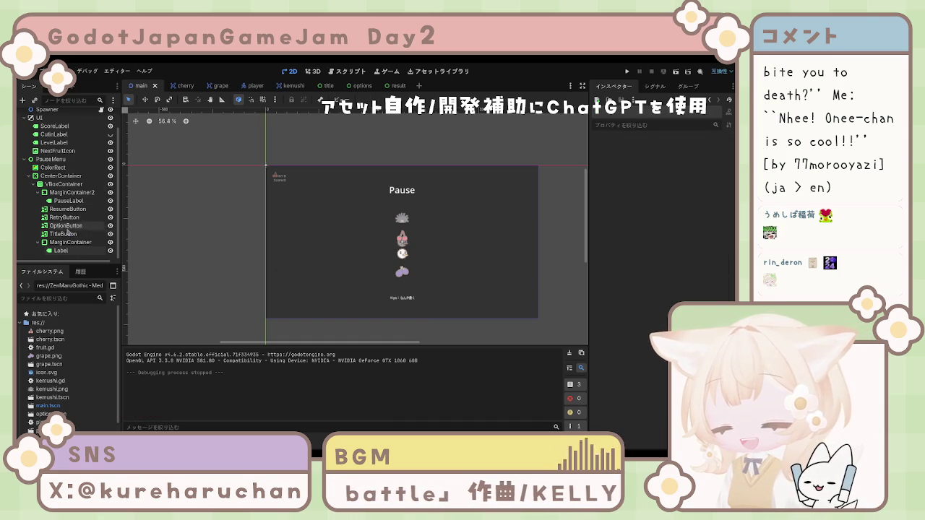
{"action": "left_click", "coordinate": [65, 184]}
{"action": "left_click", "coordinate": [61, 175]}
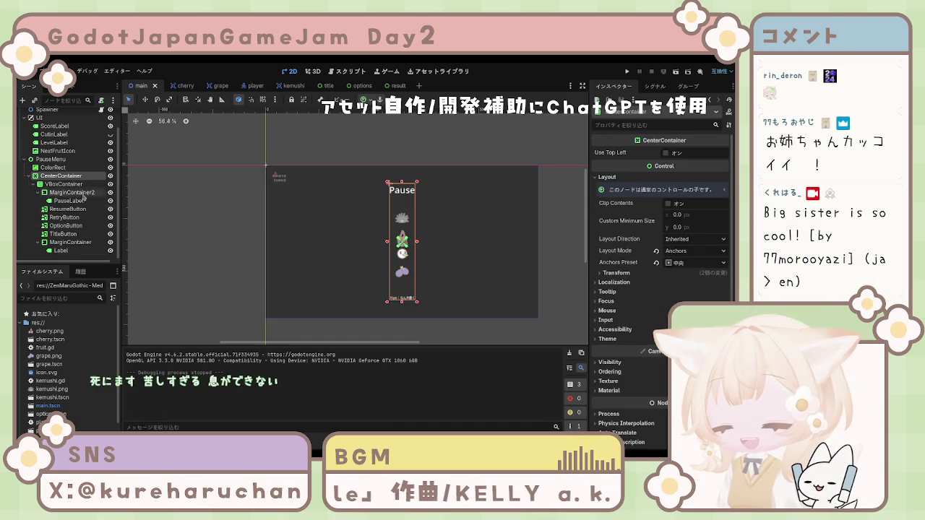
{"action": "left_click", "coordinate": [184, 219]}
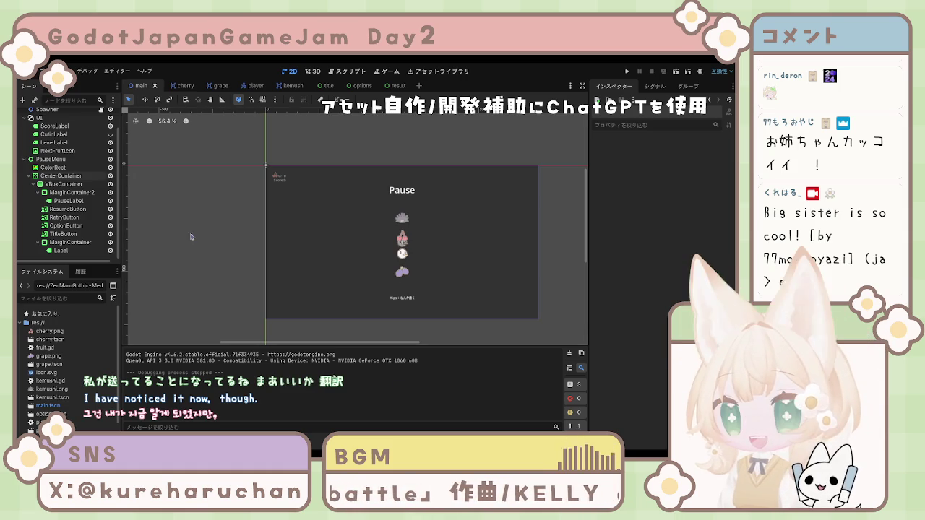
{"action": "scroll", "coordinate": [291, 252], "scroll_direction": "right", "scroll_amount": 3}
{"action": "scroll", "coordinate": [292, 248], "scroll_direction": "up", "scroll_amount": 3}
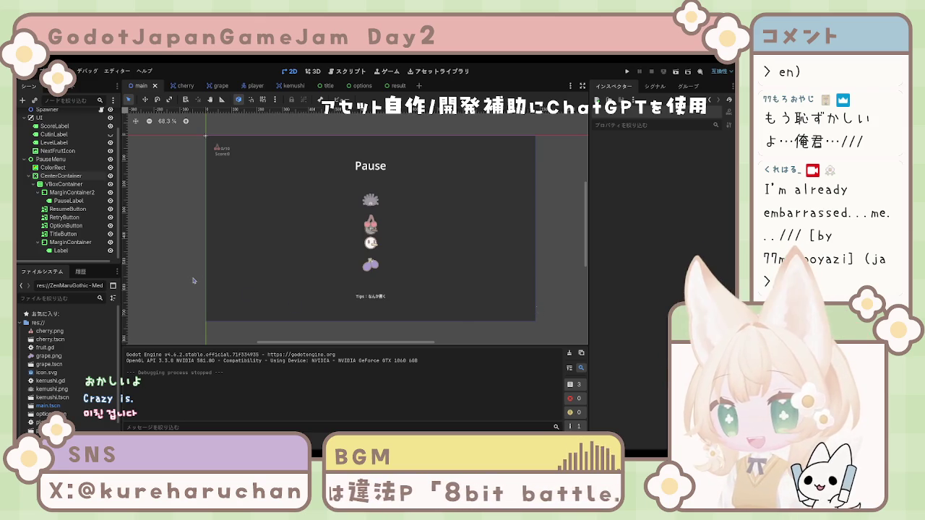
View the pause menu at 100% and zoom in on the grape title button.
{"action": "key", "text": "1"}
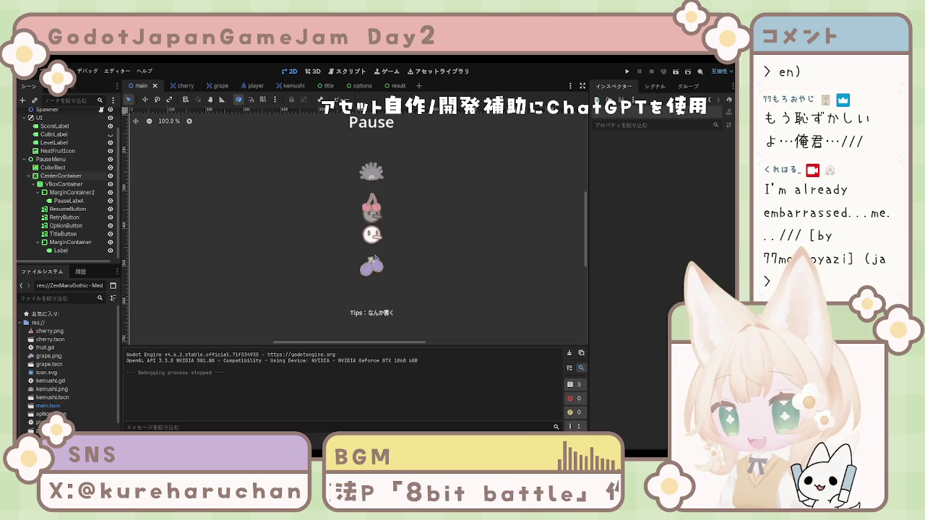
{"action": "scroll", "coordinate": [372, 268], "scroll_direction": "up", "scroll_amount": 1}
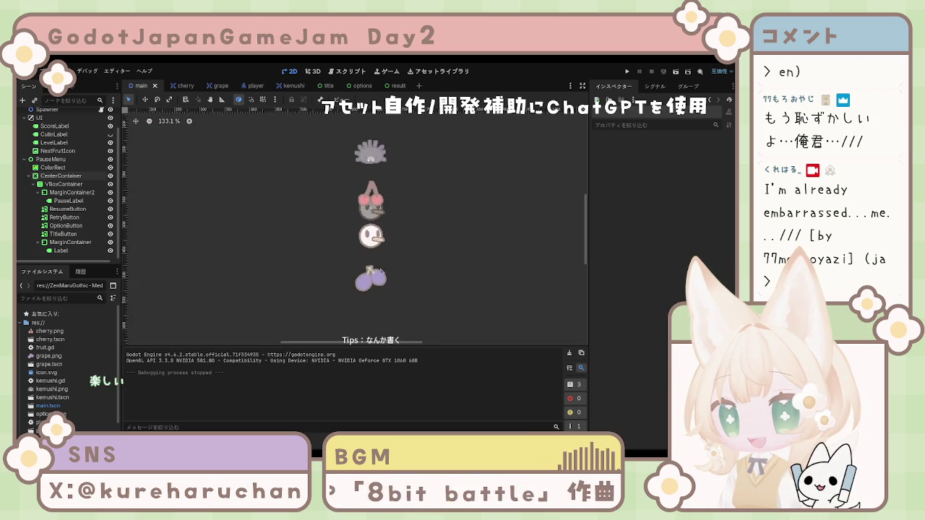
{"action": "scroll", "coordinate": [381, 289], "scroll_direction": "up", "scroll_amount": 11}
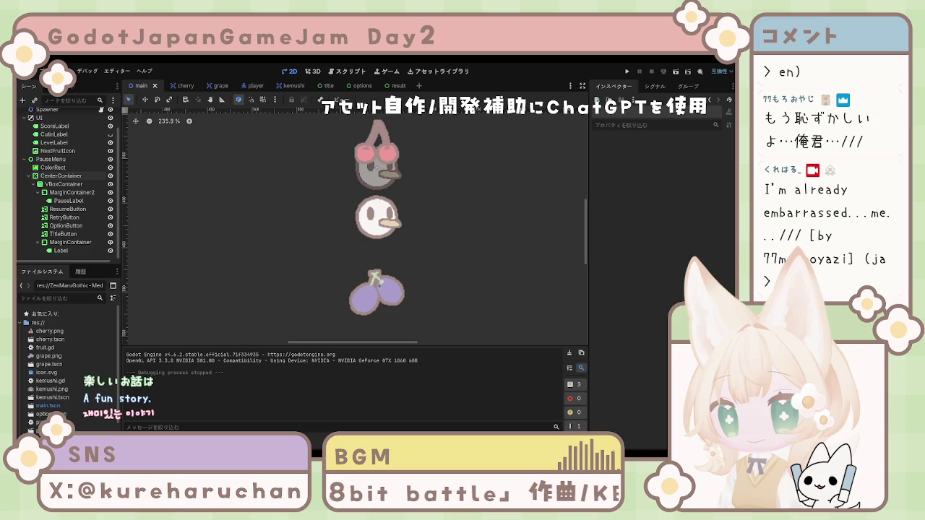
{"action": "left_click", "coordinate": [380, 289]}
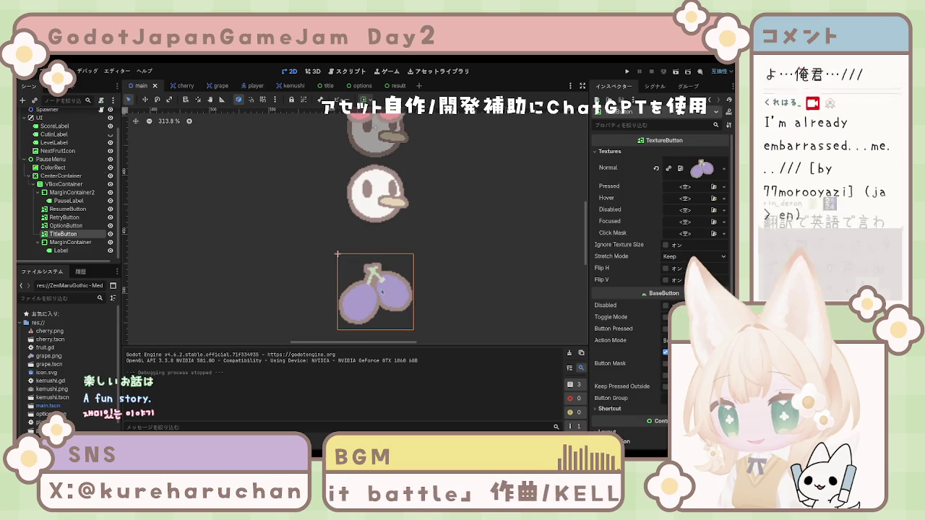
{"action": "scroll", "coordinate": [447, 260], "scroll_direction": "down", "scroll_amount": 9}
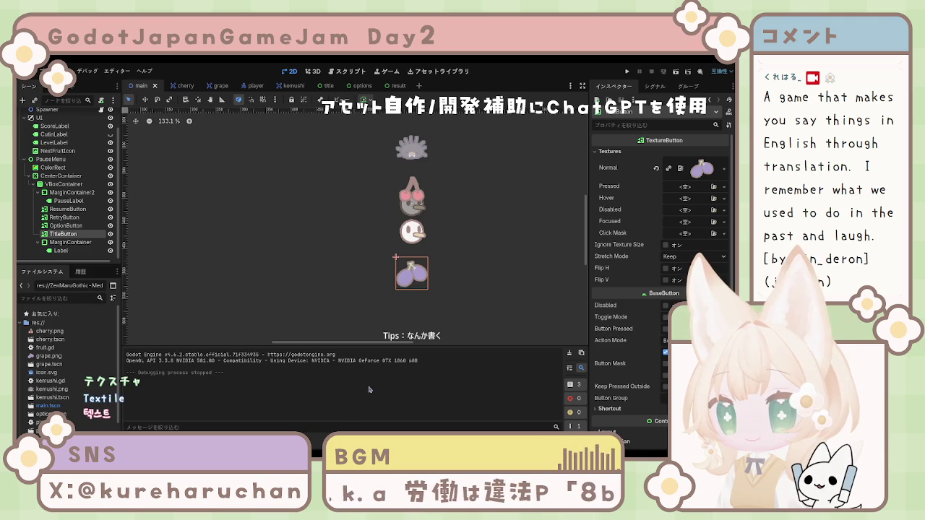
{"action": "scroll", "coordinate": [423, 282], "scroll_direction": "up", "scroll_amount": 5}
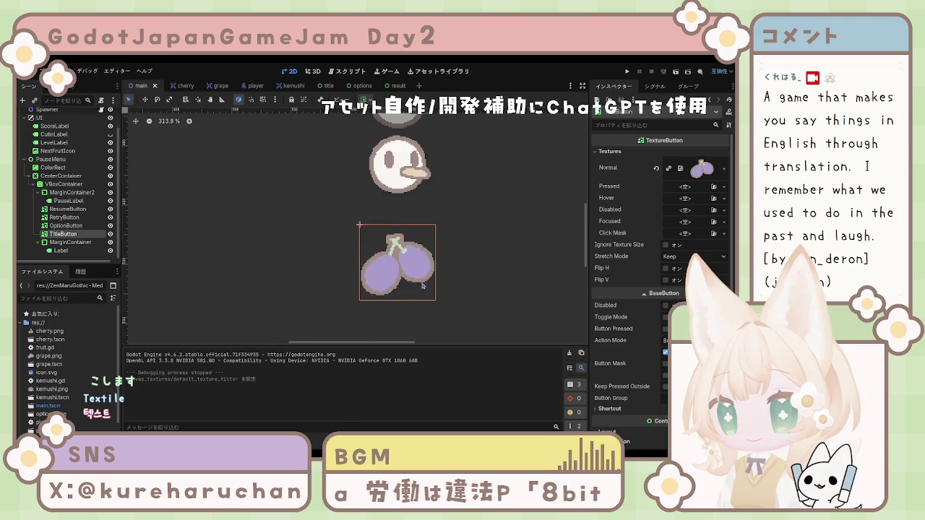
{"action": "scroll", "coordinate": [433, 245], "scroll_direction": "down", "scroll_amount": 6}
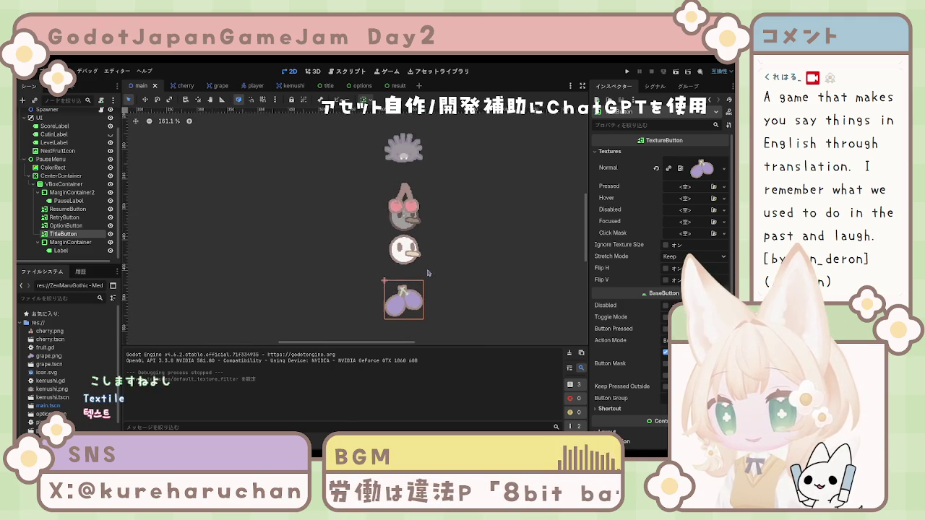
{"action": "scroll", "coordinate": [422, 268], "scroll_direction": "down", "scroll_amount": 3}
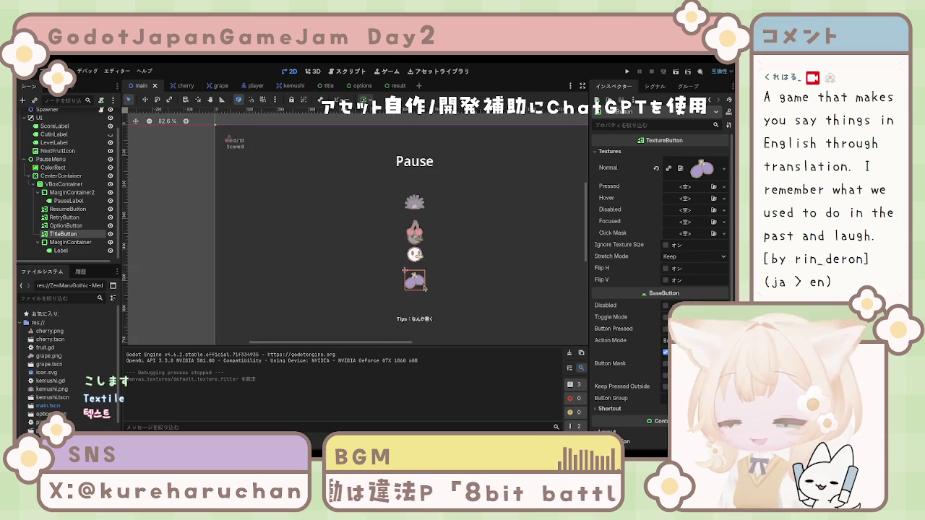
{"action": "scroll", "coordinate": [398, 271], "scroll_direction": "down", "scroll_amount": 1}
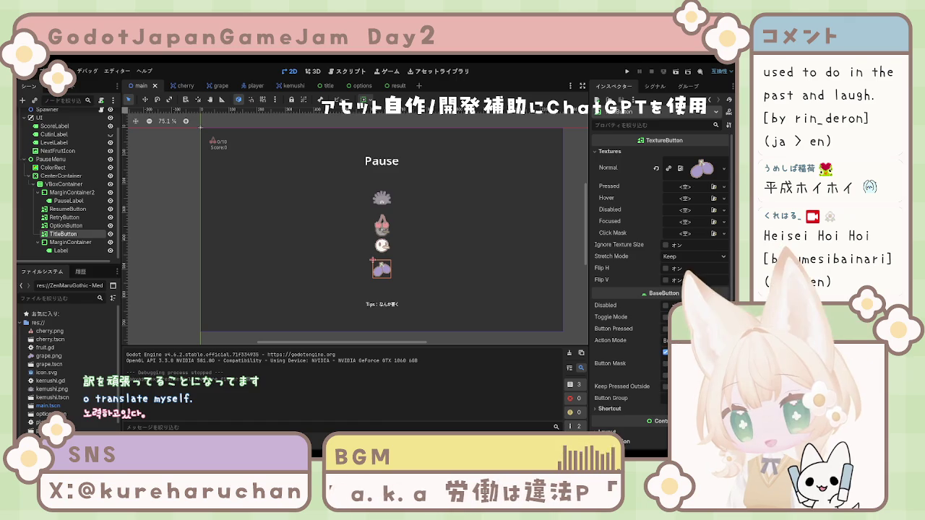
Step through the pause menu's button nodes, checking the resume button's texture.
{"action": "left_click", "coordinate": [155, 267]}
{"action": "left_click", "coordinate": [155, 268]}
{"action": "left_click", "coordinate": [68, 200]}
{"action": "left_click", "coordinate": [64, 217]}
{"action": "left_click", "coordinate": [65, 225]}
{"action": "left_click", "coordinate": [70, 242]}
{"action": "left_click", "coordinate": [67, 209]}
Set the Tips label's Horizontal Alignment to Center.
{"action": "left_click", "coordinate": [64, 233]}
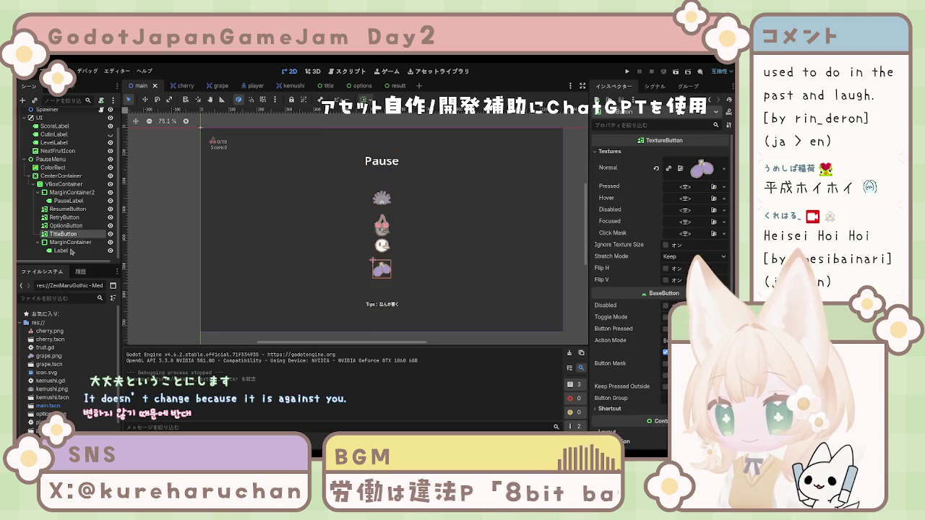
{"action": "left_click", "coordinate": [61, 250]}
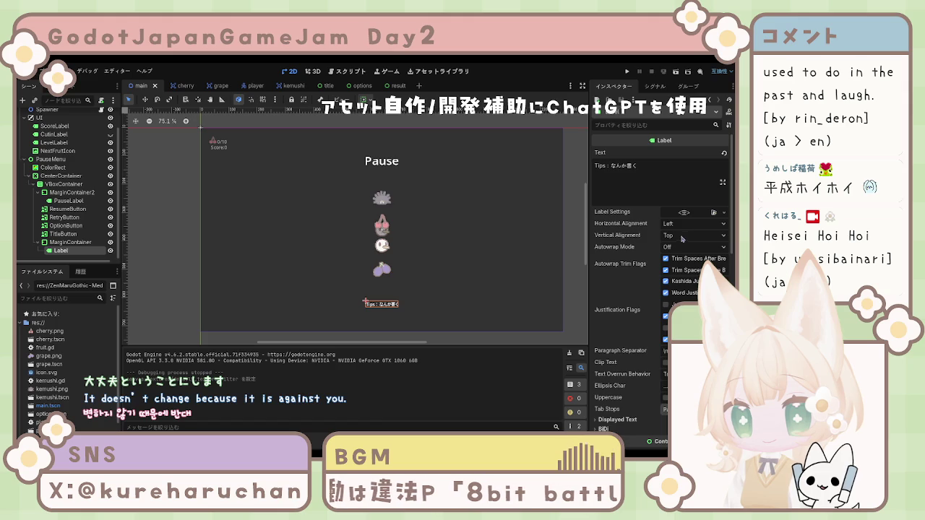
{"action": "left_click", "coordinate": [686, 223]}
{"action": "left_click", "coordinate": [683, 244]}
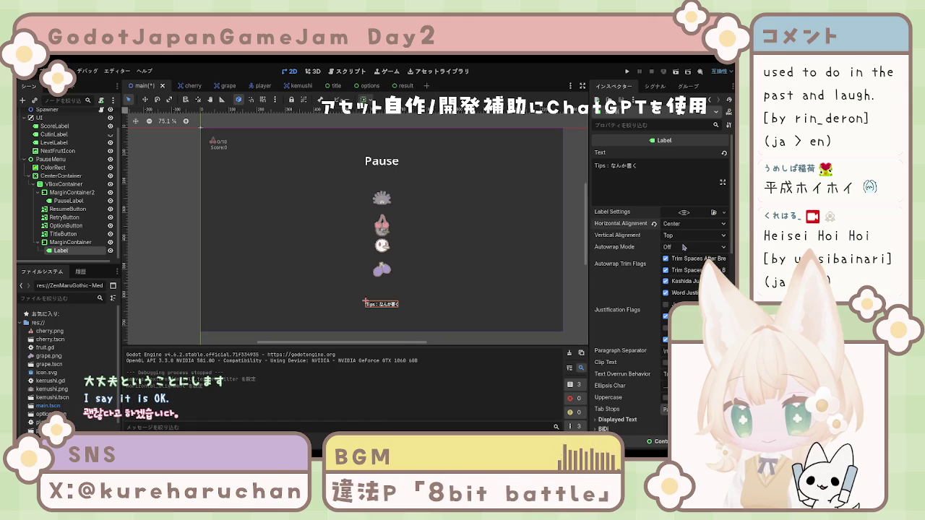
{"action": "left_click", "coordinate": [166, 238]}
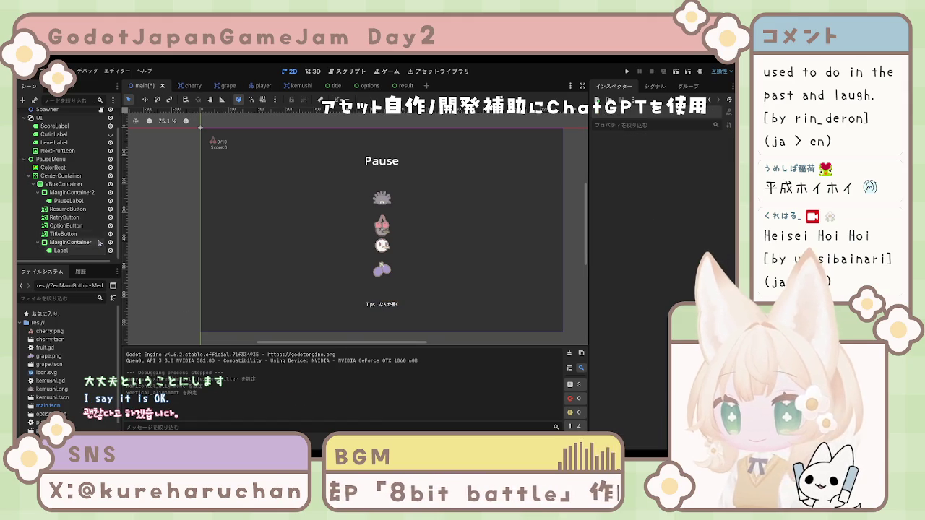
Check the Pause title label's Layout settings.
{"action": "left_click", "coordinate": [72, 202]}
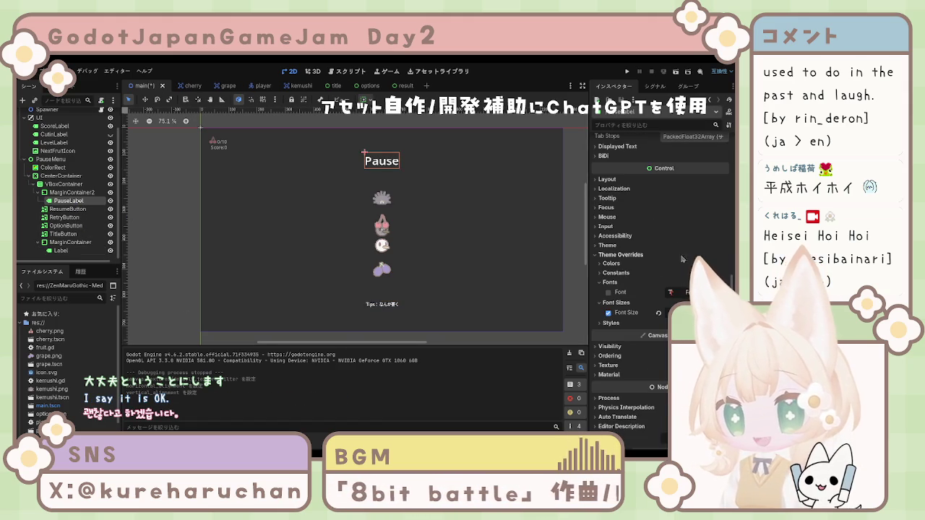
{"action": "left_click", "coordinate": [607, 180]}
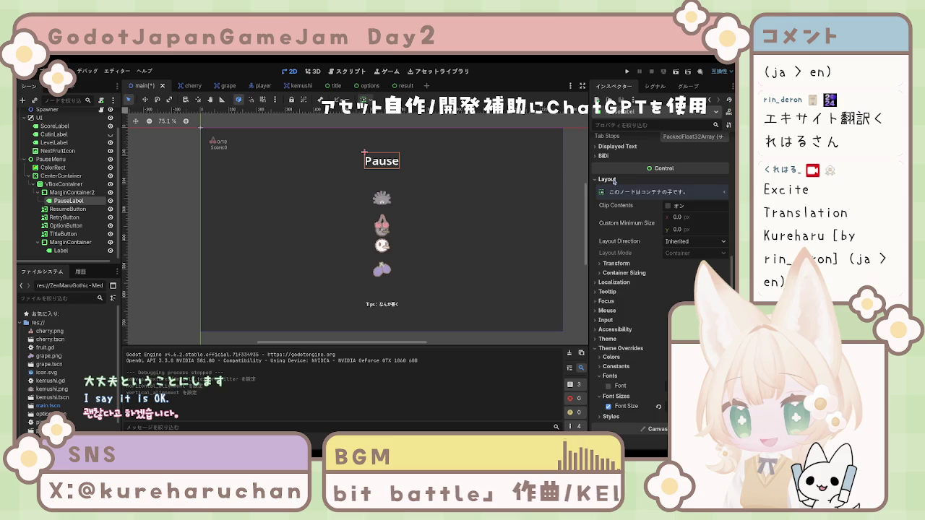
{"action": "left_click", "coordinate": [611, 182]}
{"action": "left_click", "coordinate": [611, 182]}
{"action": "left_click", "coordinate": [611, 181]}
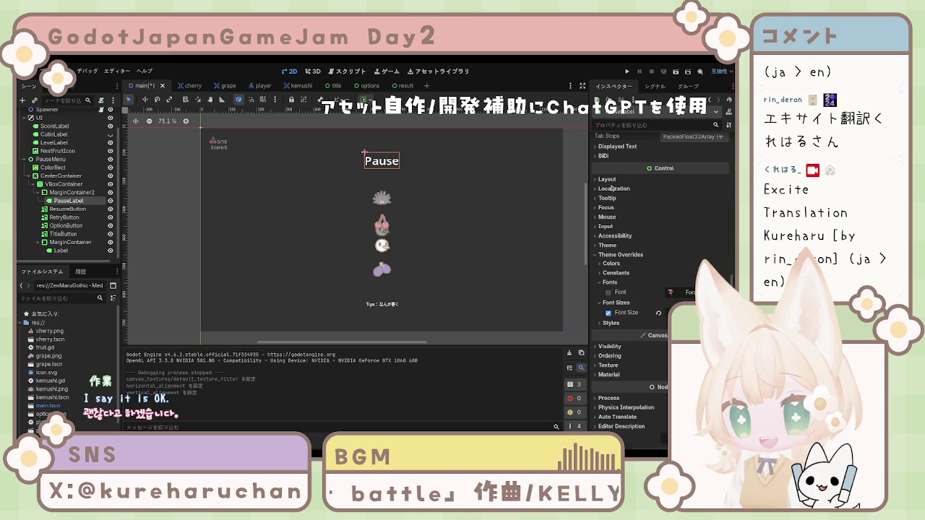
{"action": "scroll", "coordinate": [648, 322], "scroll_direction": "up", "scroll_amount": 10}
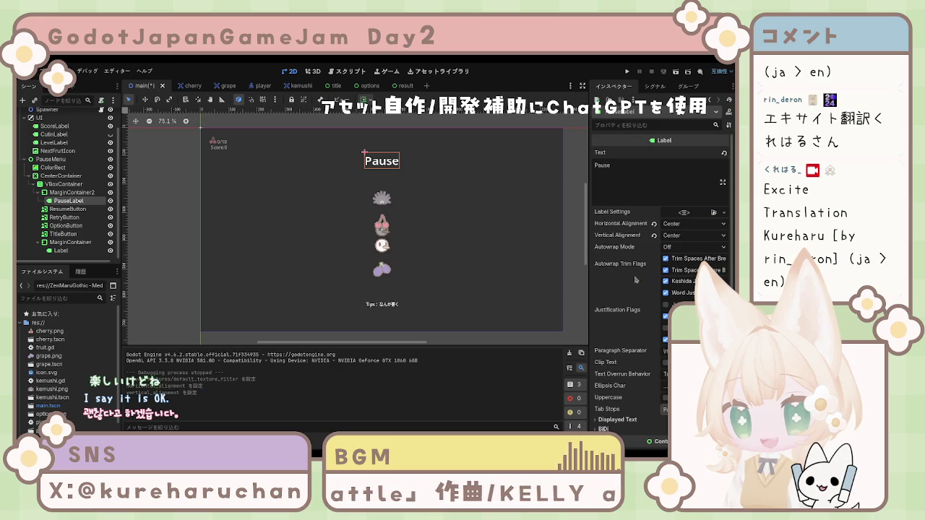
Deselect the Pause label and save the main scene with Ctrl+S.
{"action": "left_click", "coordinate": [424, 235]}
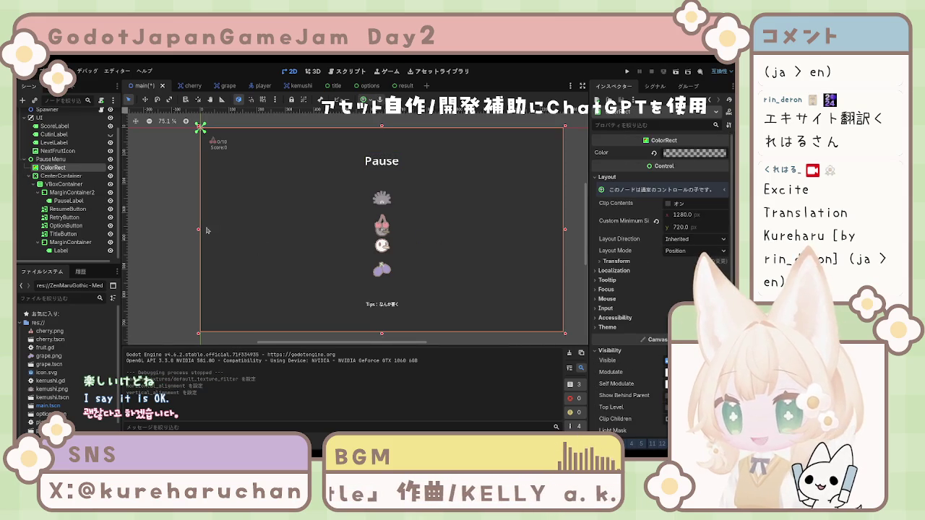
{"action": "left_click", "coordinate": [172, 215]}
{"action": "key", "text": "ctrl+s"}
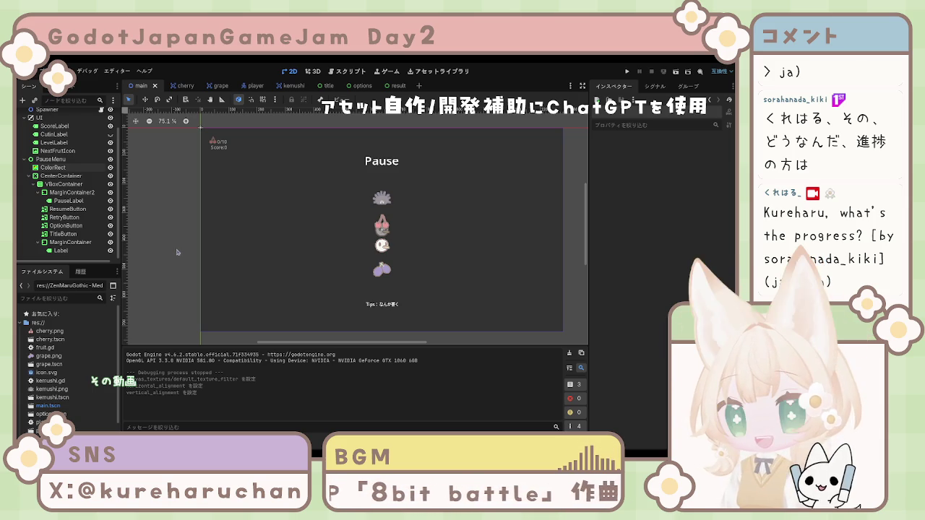
{"action": "scroll", "coordinate": [182, 257], "scroll_direction": "up", "scroll_amount": 2}
{"action": "scroll", "coordinate": [217, 263], "scroll_direction": "down", "scroll_amount": 3}
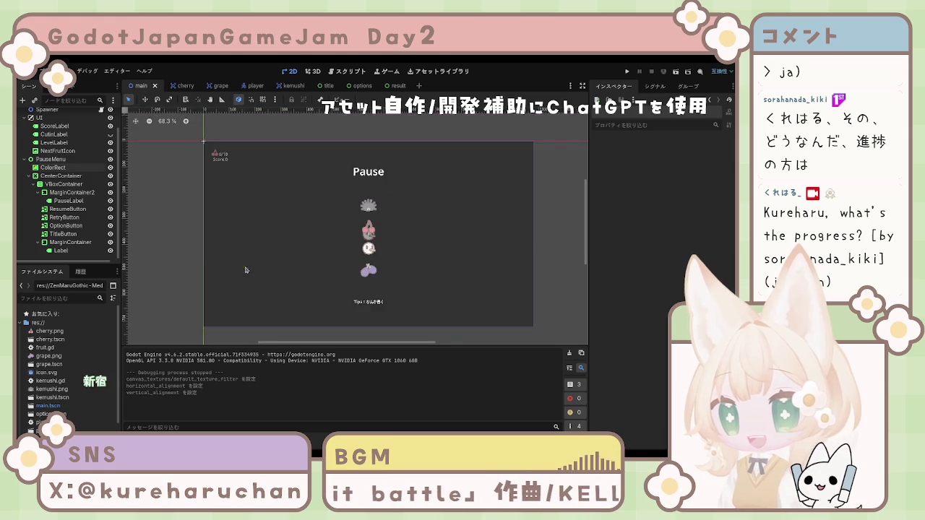
{"action": "scroll", "coordinate": [245, 270], "scroll_direction": "right", "scroll_amount": 2}
{"action": "left_click", "coordinate": [327, 86]}
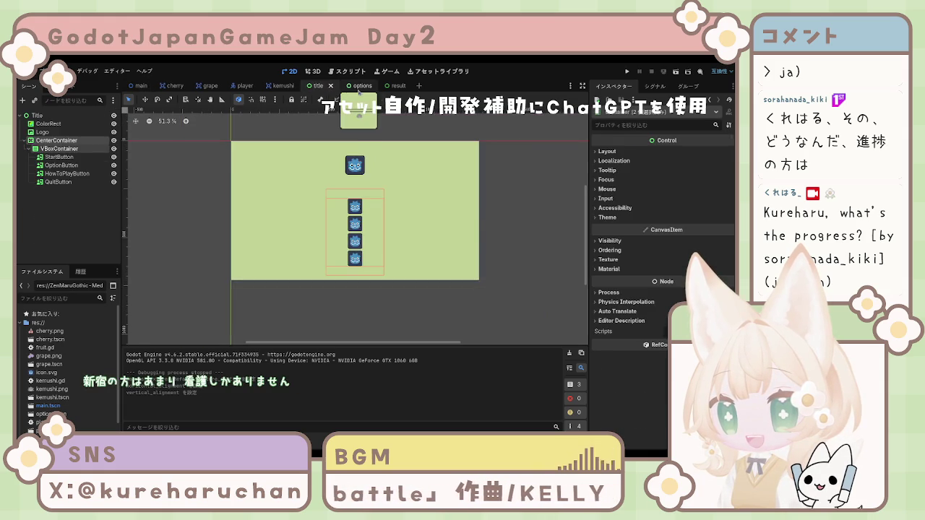
{"action": "scroll", "coordinate": [322, 87], "scroll_direction": "down", "scroll_amount": 2}
{"action": "left_click", "coordinate": [316, 90]}
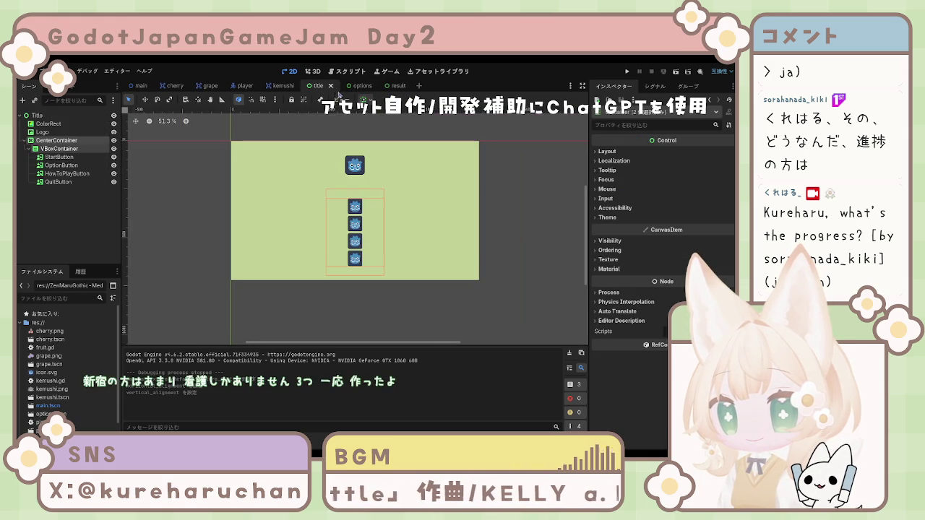
{"action": "left_click", "coordinate": [361, 86]}
{"action": "left_click", "coordinate": [396, 86]}
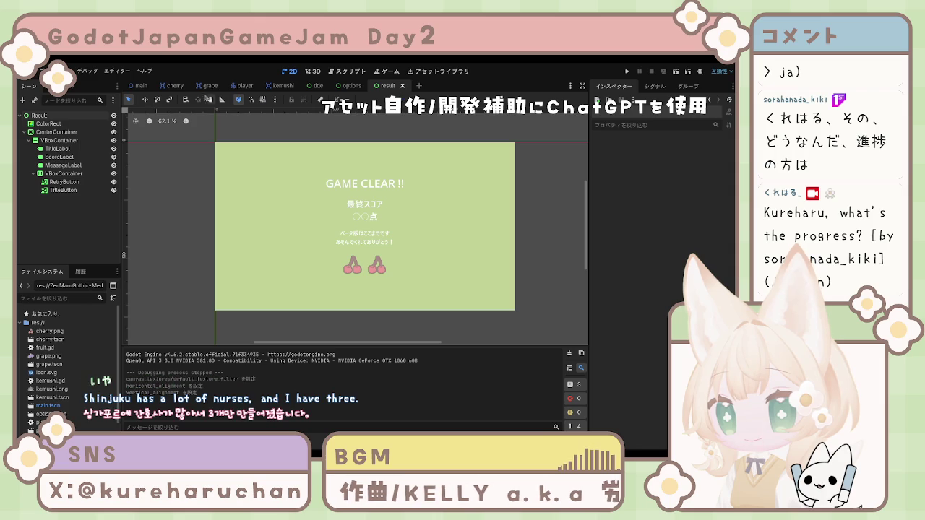
{"action": "left_click", "coordinate": [139, 85]}
{"action": "left_click", "coordinate": [155, 212]}
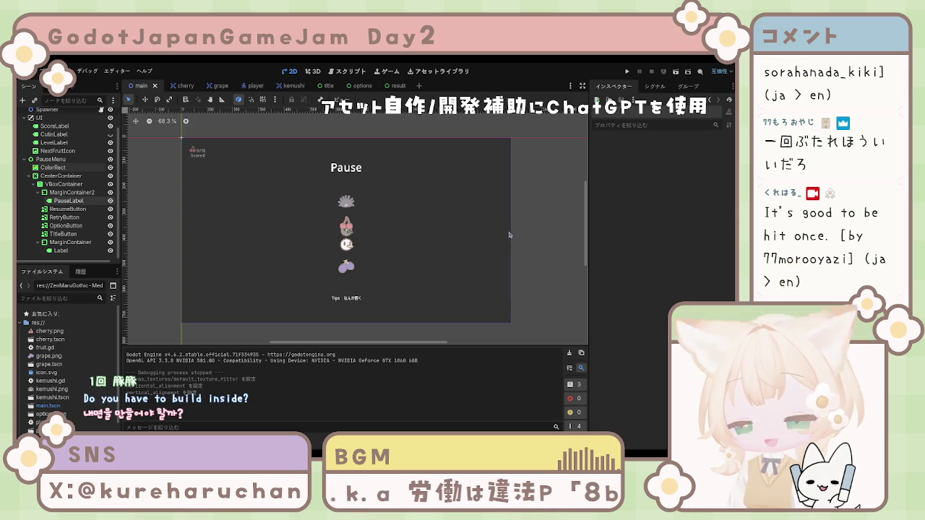
{"action": "scroll", "coordinate": [583, 223], "scroll_direction": "down", "scroll_amount": 1}
{"action": "left_click_drag", "start_coordinate": [242, 243], "coordinate": [249, 245]}
{"action": "left_click_drag", "start_coordinate": [174, 235], "coordinate": [176, 236]}
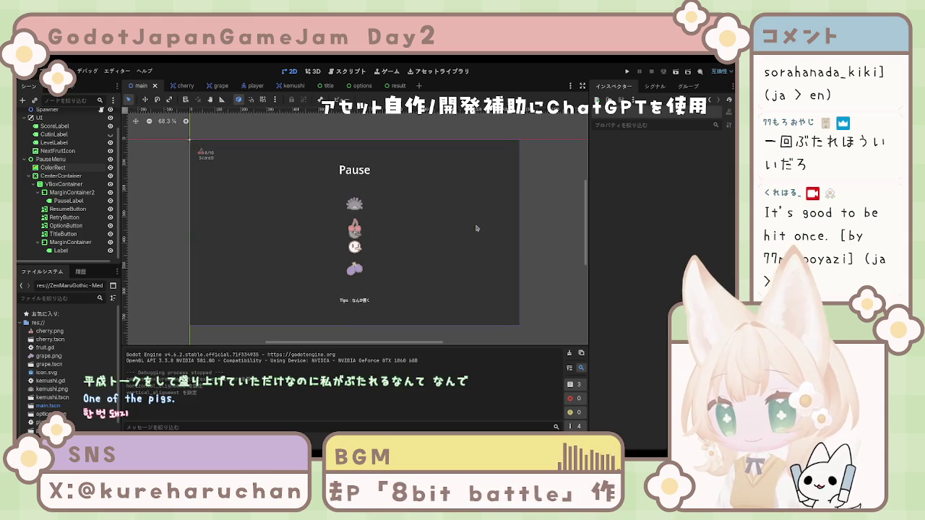
{"action": "left_click", "coordinate": [26, 201]}
{"action": "left_click", "coordinate": [27, 225]}
{"action": "left_click", "coordinate": [32, 242]}
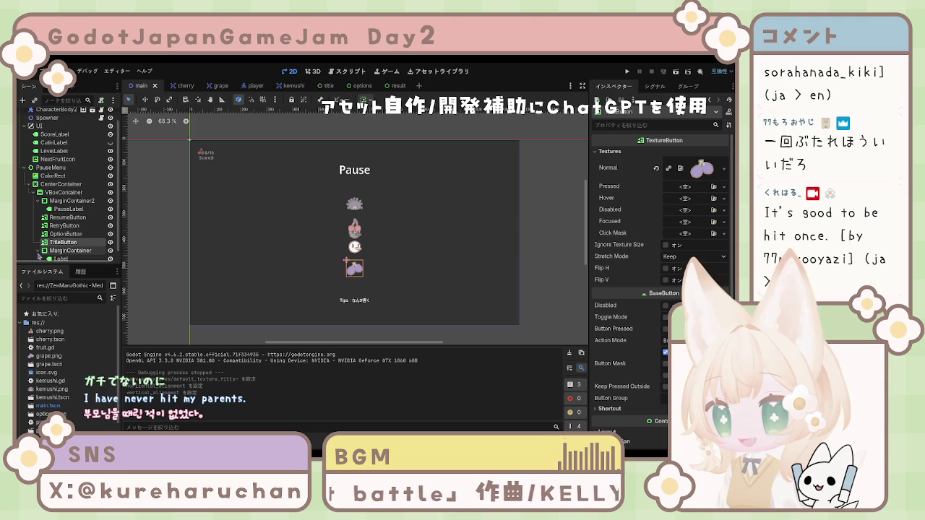
{"action": "left_click", "coordinate": [354, 300]}
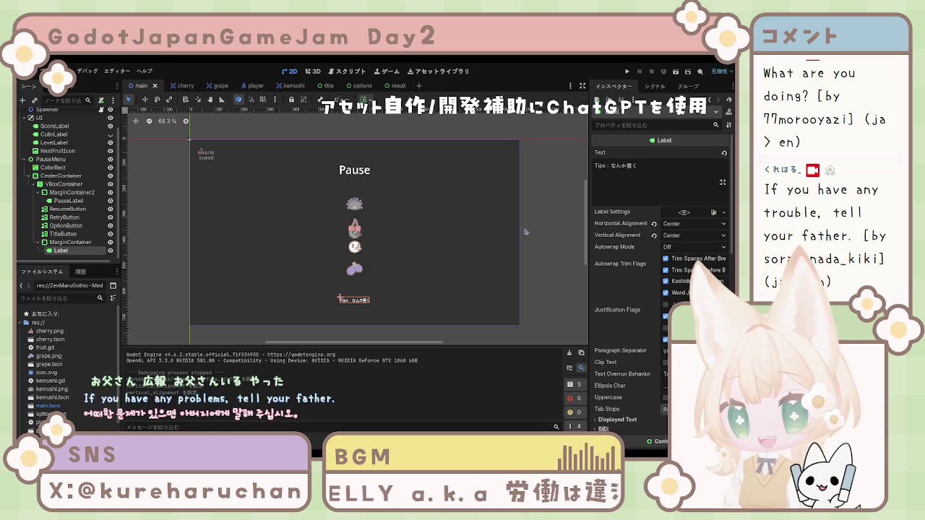
{"action": "left_click", "coordinate": [552, 200]}
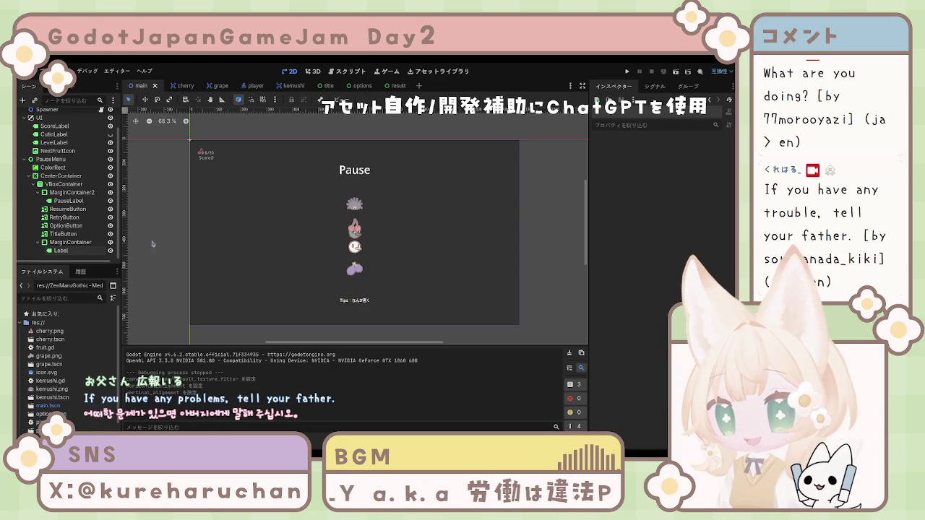
{"action": "scroll", "coordinate": [167, 224], "scroll_direction": "up", "scroll_amount": 5}
{"action": "scroll", "coordinate": [166, 197], "scroll_direction": "down", "scroll_amount": 4}
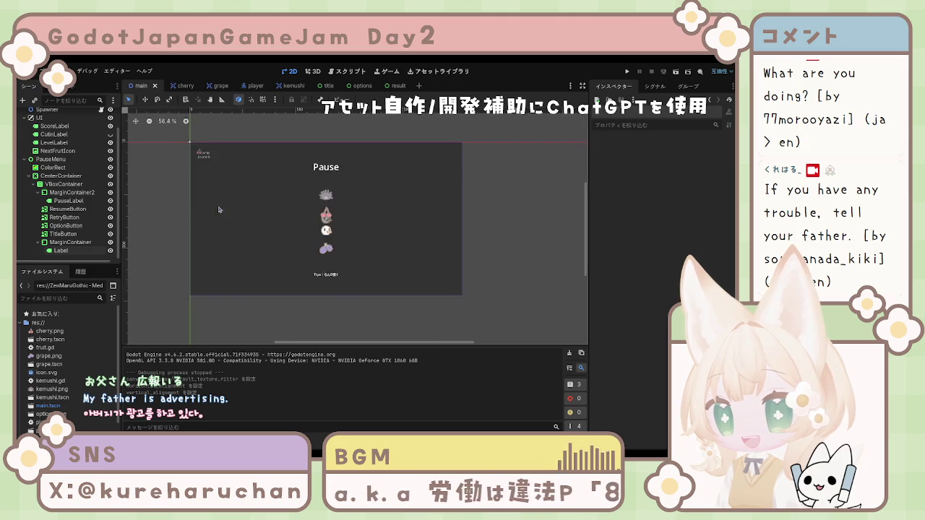
{"action": "left_click", "coordinate": [396, 88]}
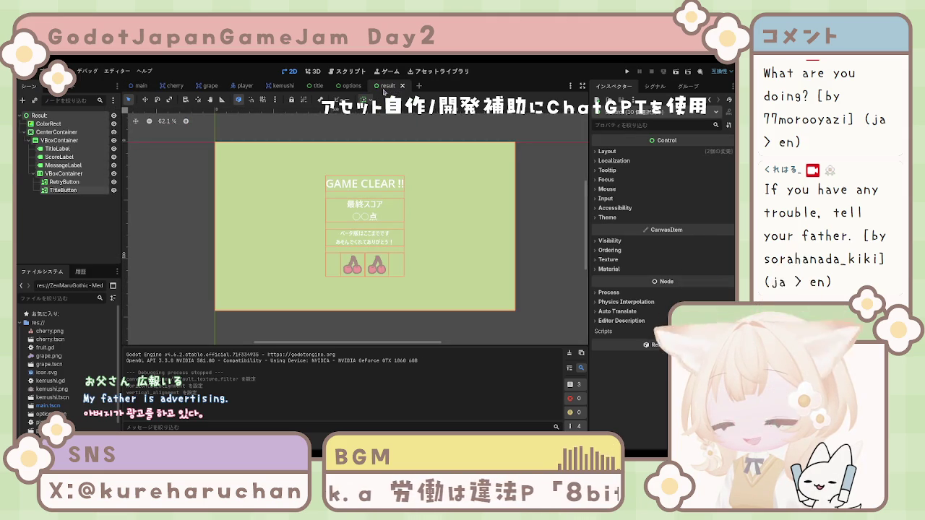
{"action": "mouse_move", "coordinate": [352, 90]}
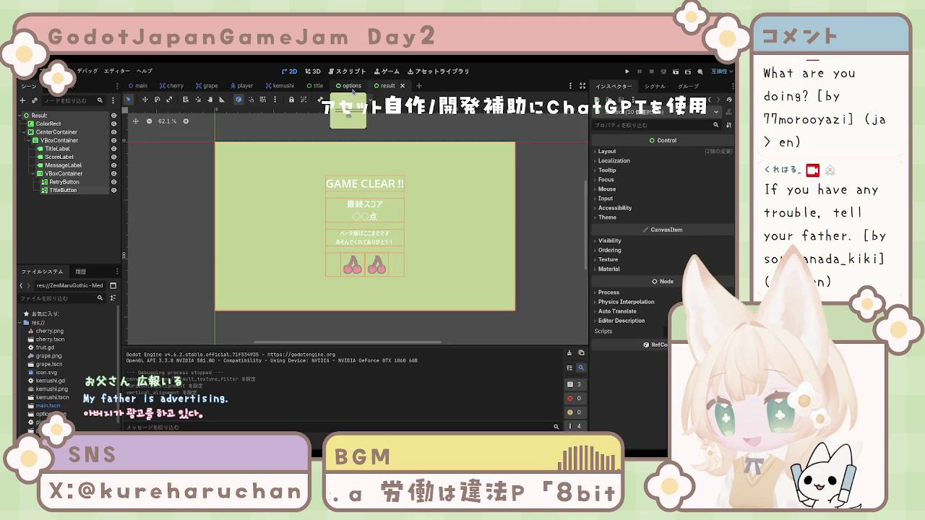
{"action": "left_click", "coordinate": [141, 86]}
{"action": "left_click", "coordinate": [385, 334]}
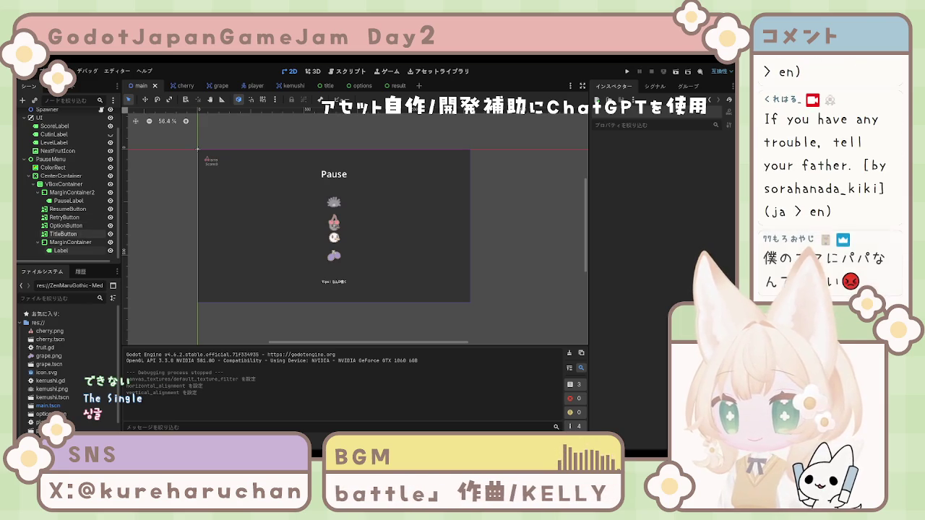
{"action": "left_click", "coordinate": [65, 234]}
{"action": "left_click", "coordinate": [66, 226]}
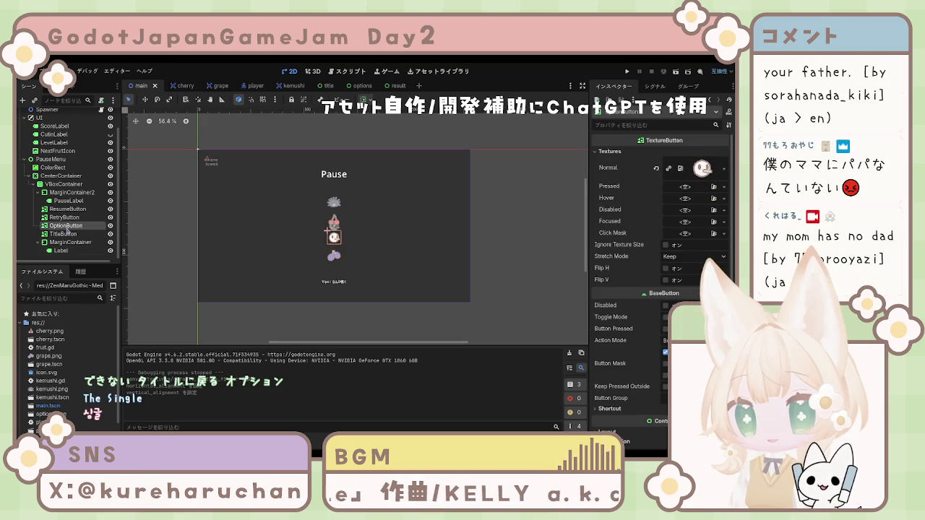
{"action": "left_click", "coordinate": [64, 218]}
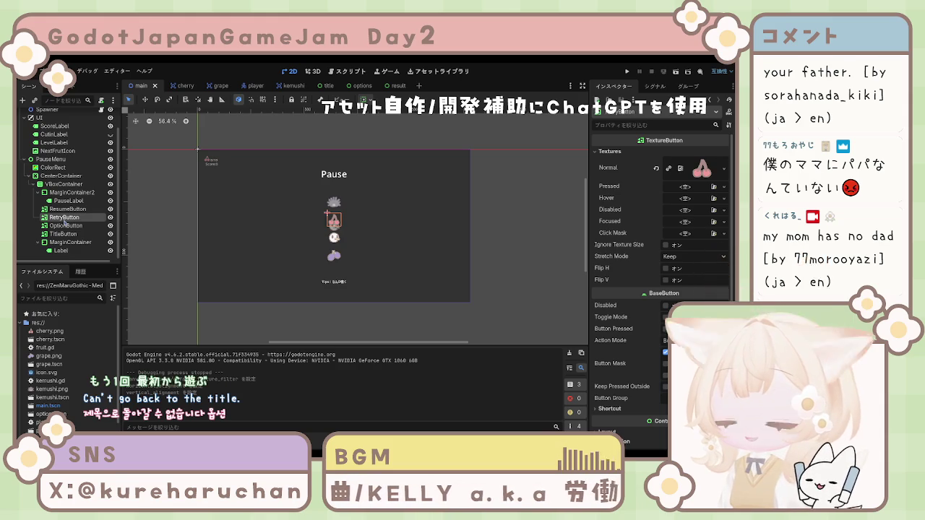
Open the title scene and select its HowToPlayButton for copying.
{"action": "left_click", "coordinate": [67, 209]}
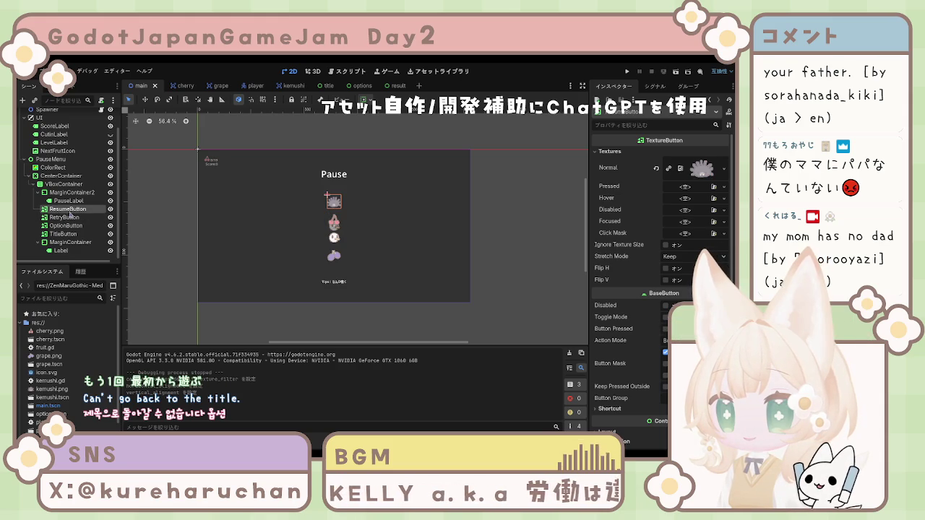
{"action": "scroll", "coordinate": [59, 163], "scroll_direction": "up", "scroll_amount": 2}
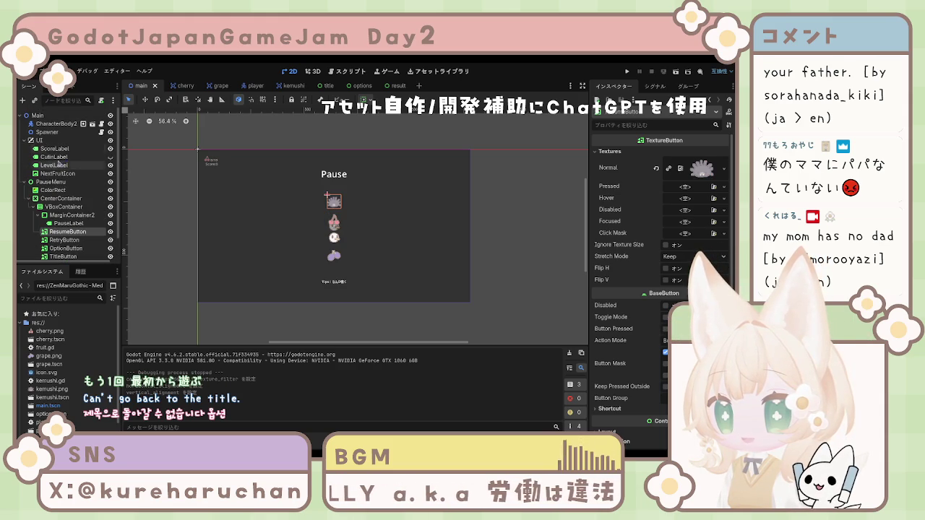
{"action": "left_click", "coordinate": [385, 87]}
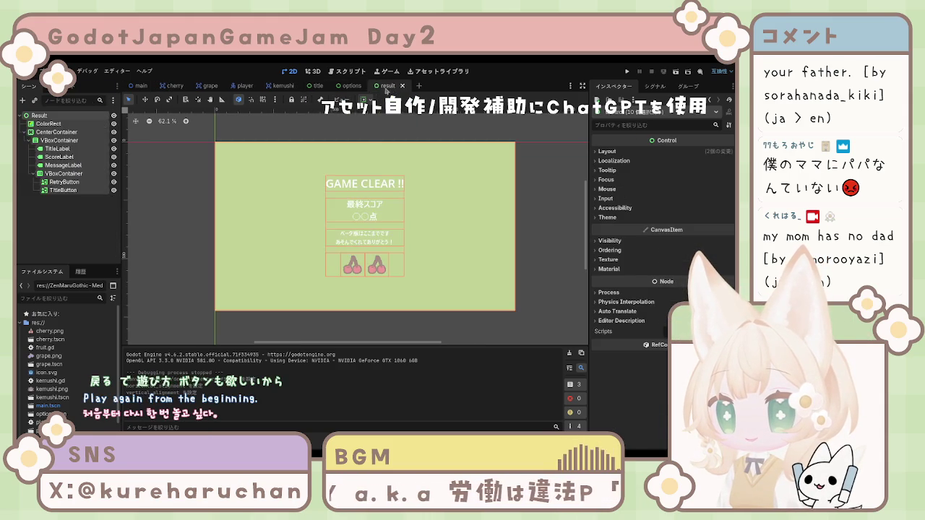
{"action": "left_click", "coordinate": [352, 86]}
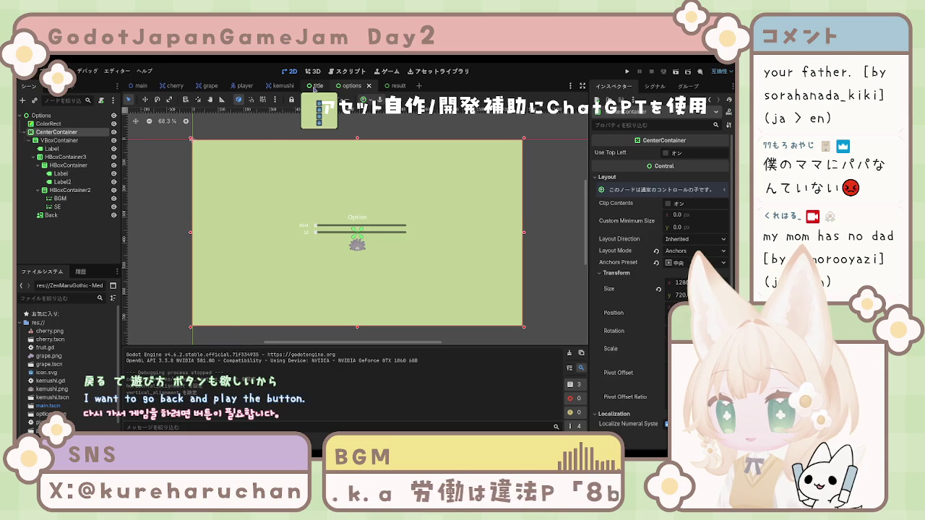
{"action": "left_click", "coordinate": [317, 86]}
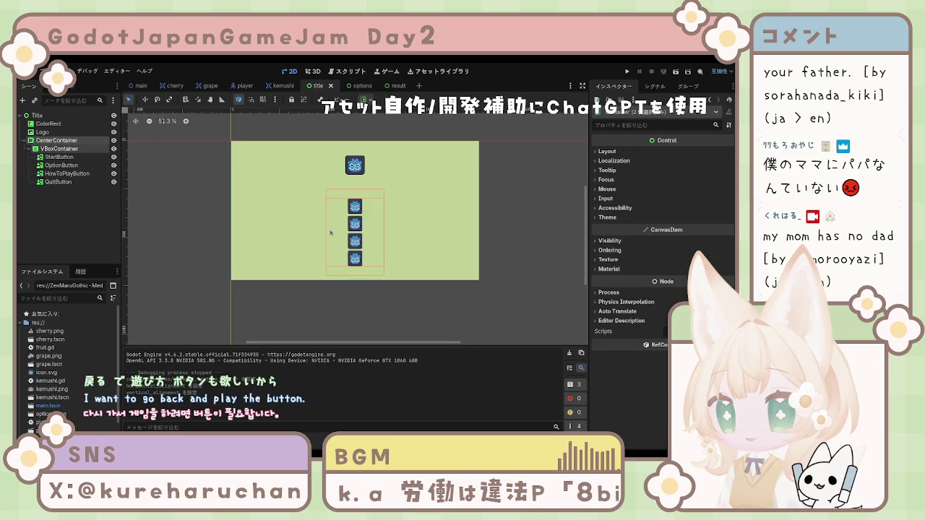
{"action": "left_click", "coordinate": [61, 165]}
{"action": "left_click", "coordinate": [63, 173]}
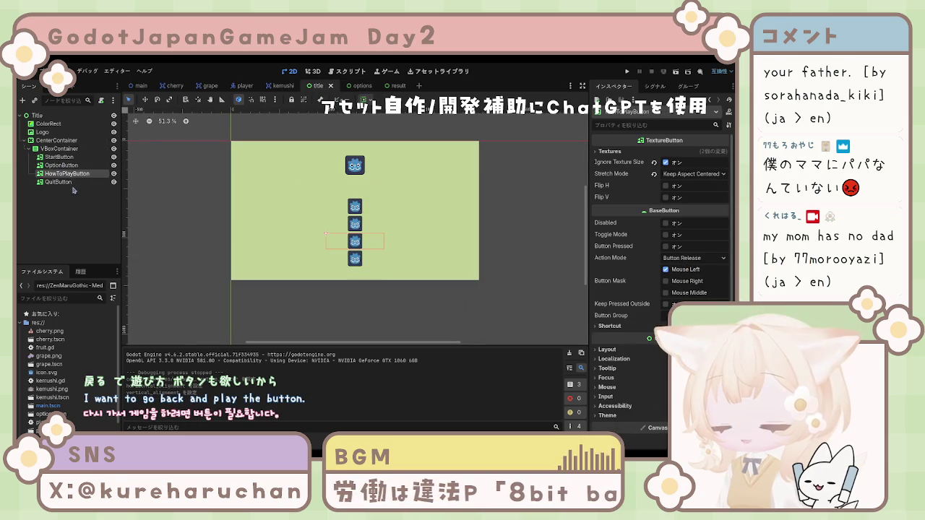
Paste the HowToPlayButton into the main scene's Pause menu.
{"action": "left_click", "coordinate": [394, 86]}
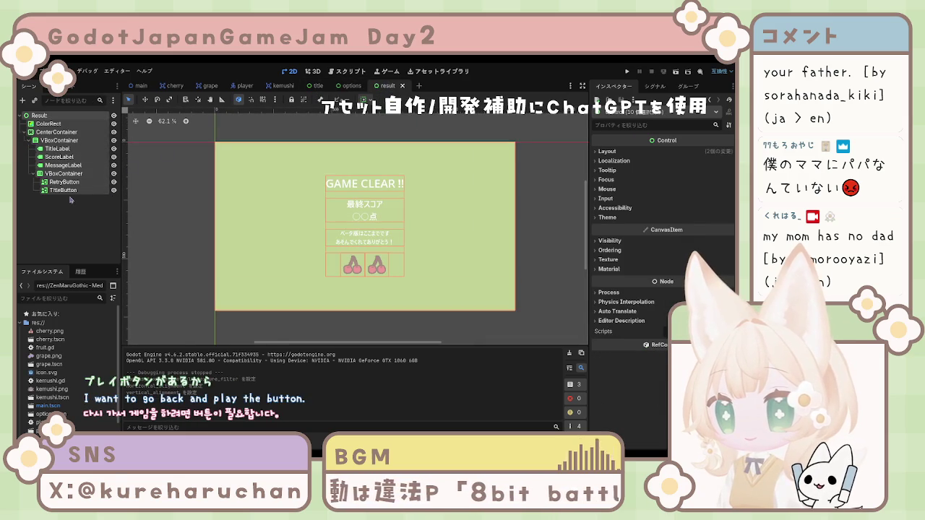
{"action": "left_click", "coordinate": [137, 85]}
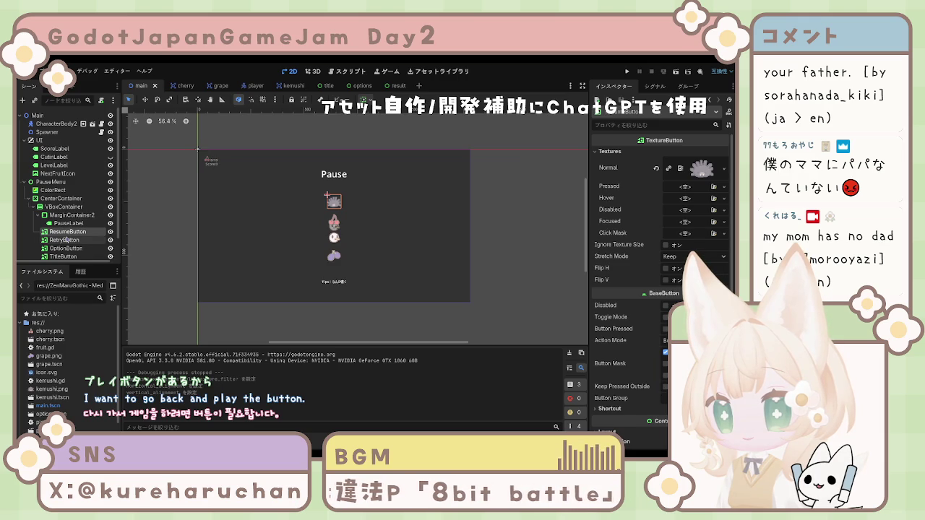
{"action": "key", "text": "ctrl+v"}
{"action": "mouse_move", "coordinate": [71, 240]}
{"action": "left_mouse_down"}
{"action": "mouse_move", "coordinate": [57, 253]}
{"action": "mouse_move", "coordinate": [58, 236]}
{"action": "left_mouse_up"}
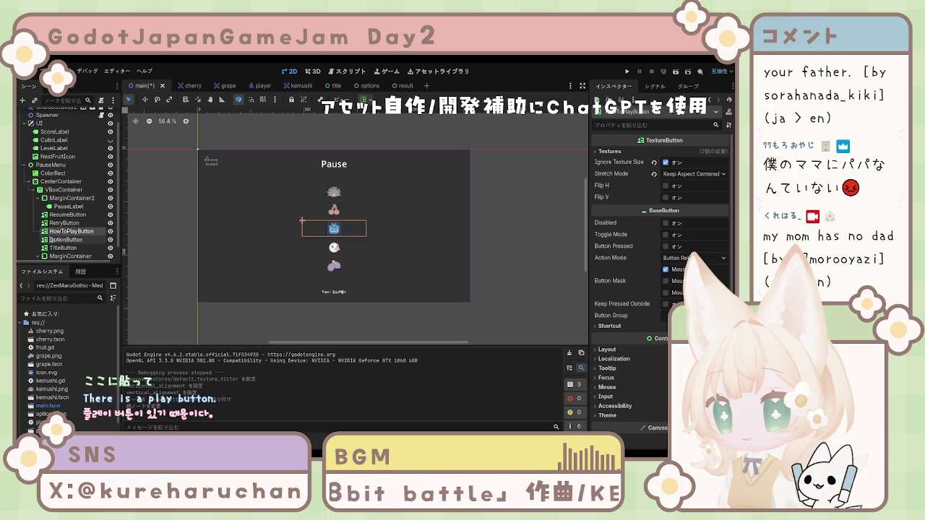
Place HowToPlayButton between RetryButton and OptionButton, then select the Pause title's container.
{"action": "left_click", "coordinate": [202, 246]}
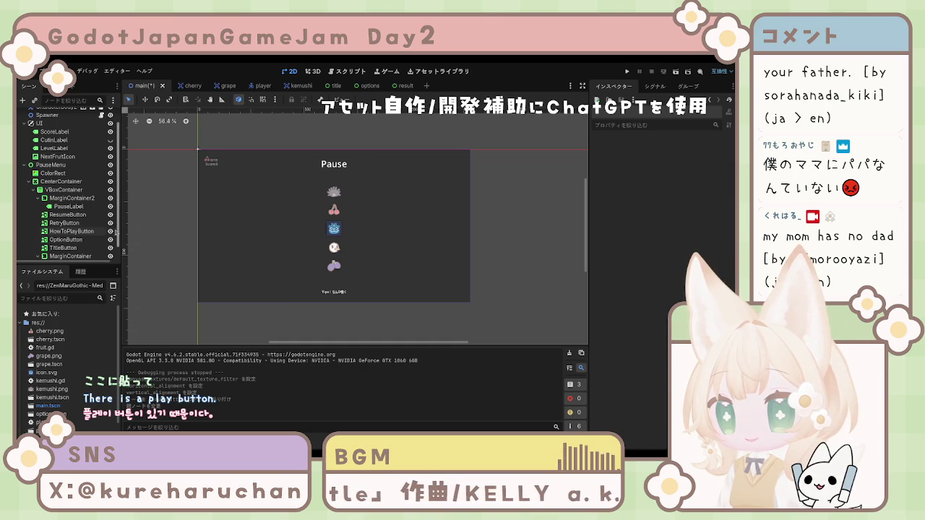
{"action": "left_click", "coordinate": [69, 199]}
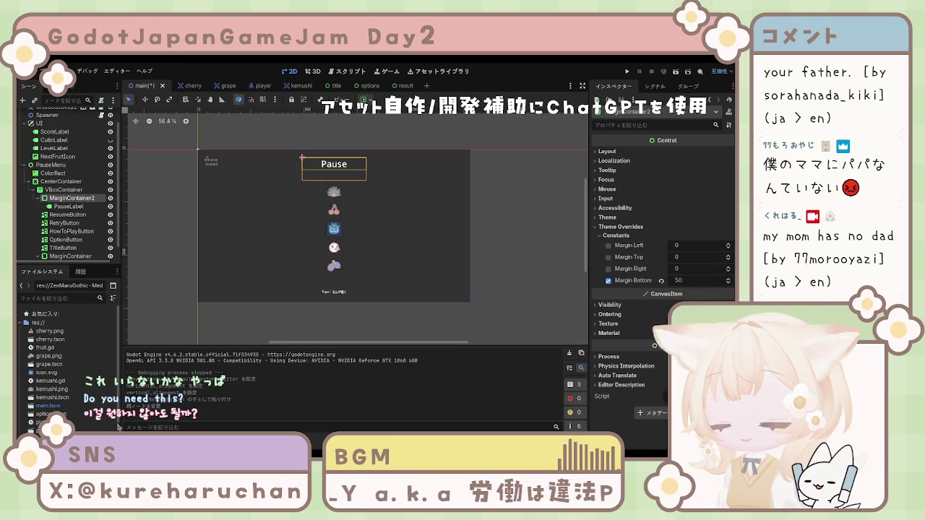
Delete MarginContainer2 and inspect the pause menu VBoxContainer's separation of 20.
{"action": "mouse_move", "coordinate": [113, 247]}
{"action": "left_mouse_down"}
{"action": "mouse_move", "coordinate": [79, 250]}
{"action": "mouse_move", "coordinate": [67, 208]}
{"action": "left_mouse_up"}
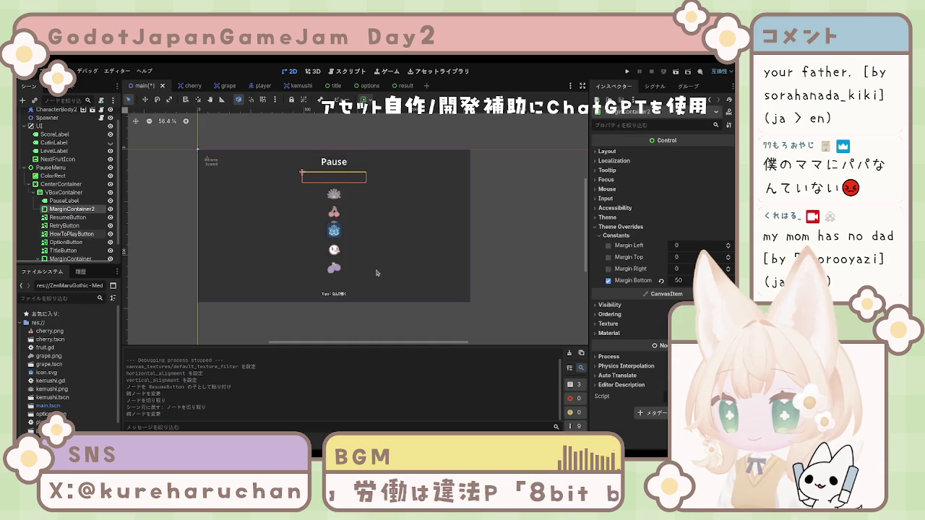
{"action": "key", "text": "Delete"}
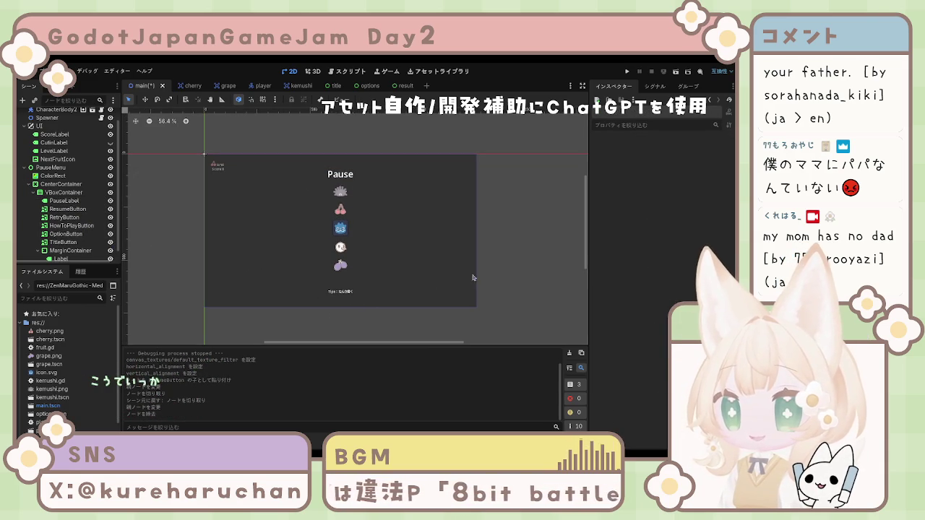
{"action": "scroll", "coordinate": [473, 278], "scroll_direction": "left", "scroll_amount": 3}
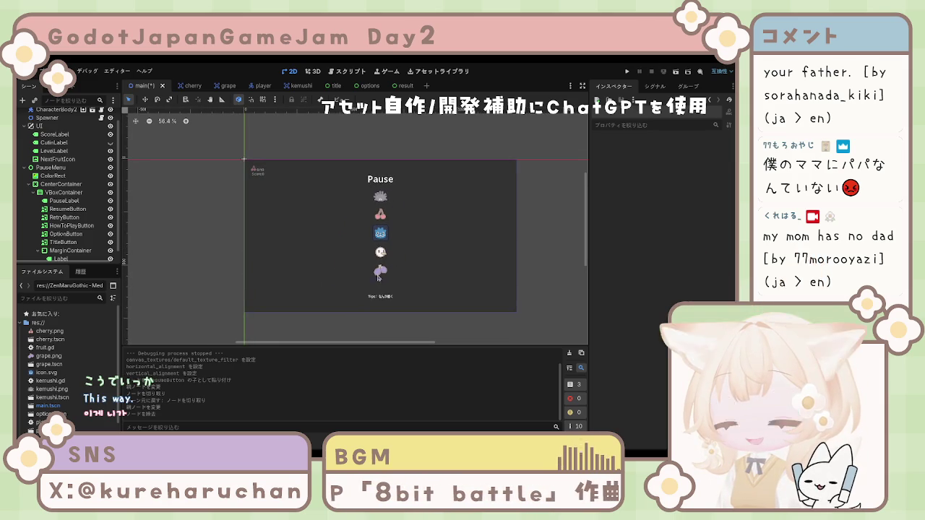
{"action": "scroll", "coordinate": [72, 233], "scroll_direction": "down", "scroll_amount": 1}
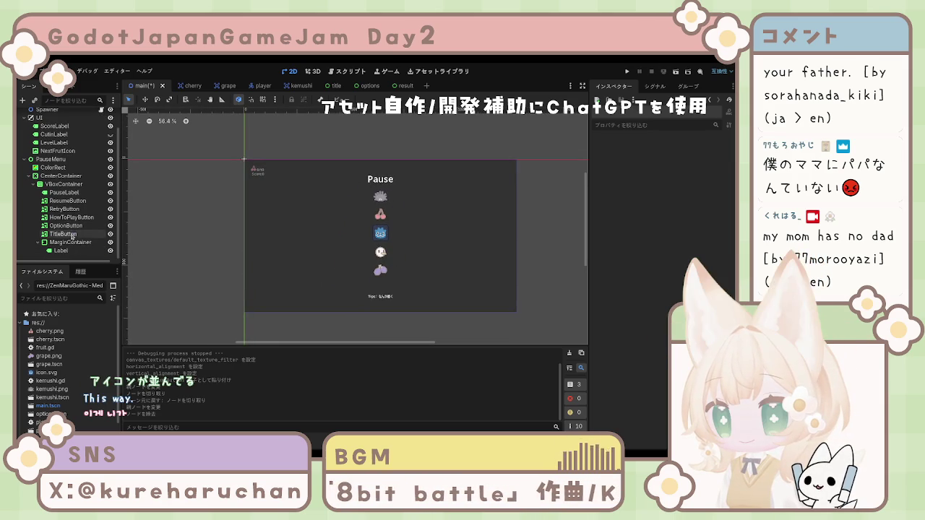
{"action": "left_click", "coordinate": [68, 200]}
{"action": "left_click", "coordinate": [70, 184]}
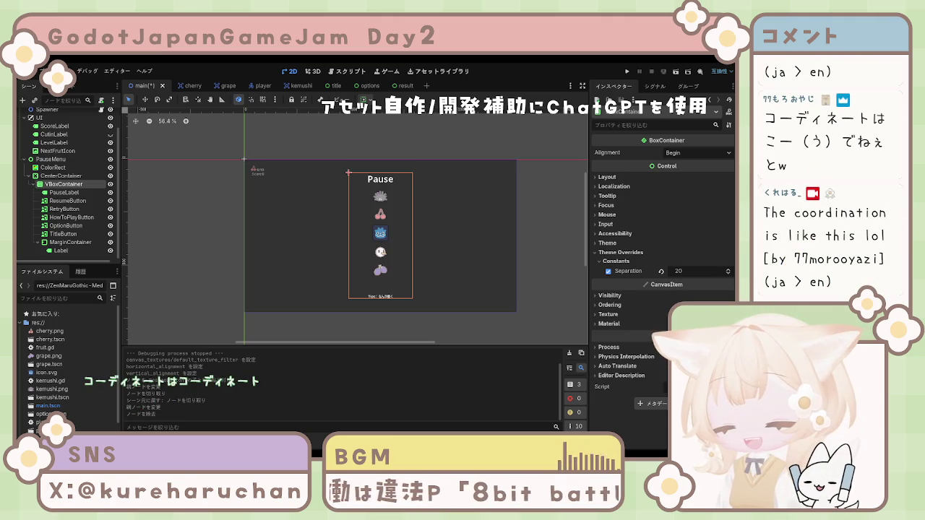
{"action": "left_click", "coordinate": [163, 267]}
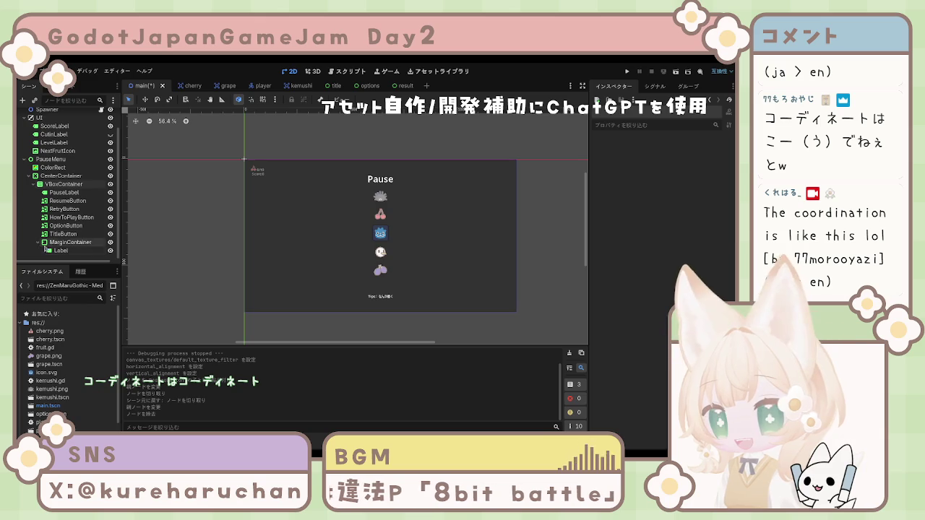
{"action": "left_click", "coordinate": [45, 243]}
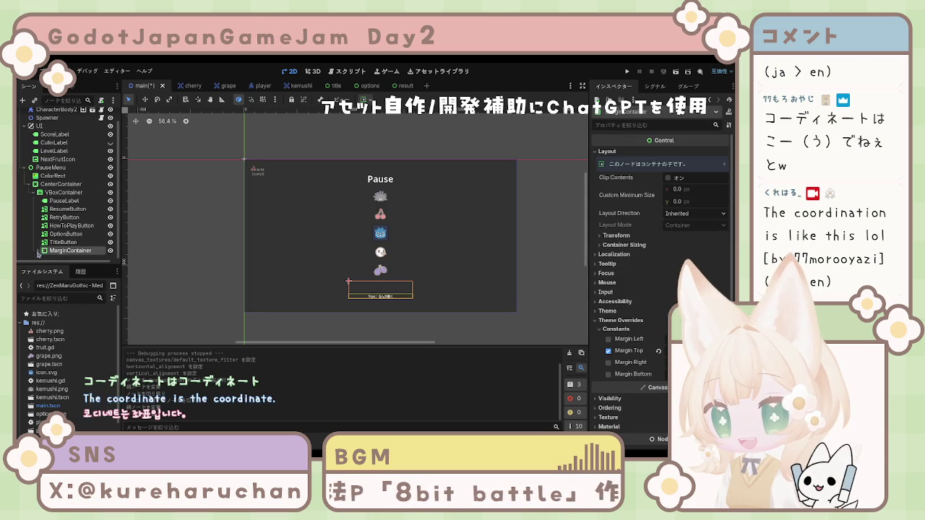
{"action": "scroll", "coordinate": [75, 257], "scroll_direction": "down", "scroll_amount": 1}
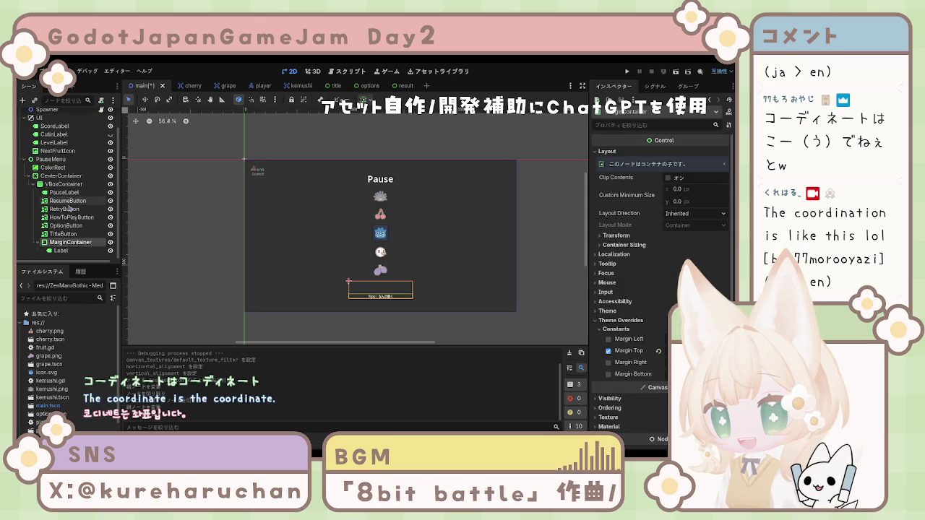
{"action": "left_click", "coordinate": [65, 209]}
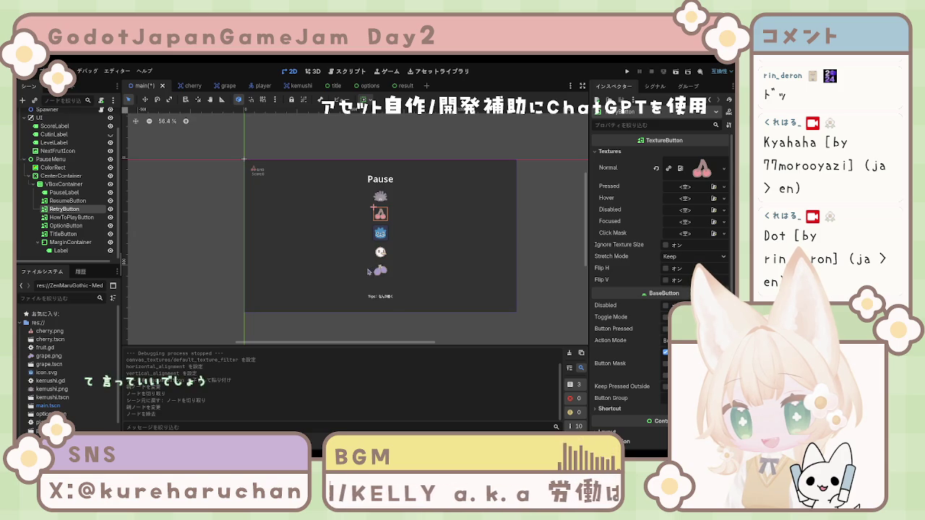
{"action": "scroll", "coordinate": [76, 216], "scroll_direction": "up", "scroll_amount": 1}
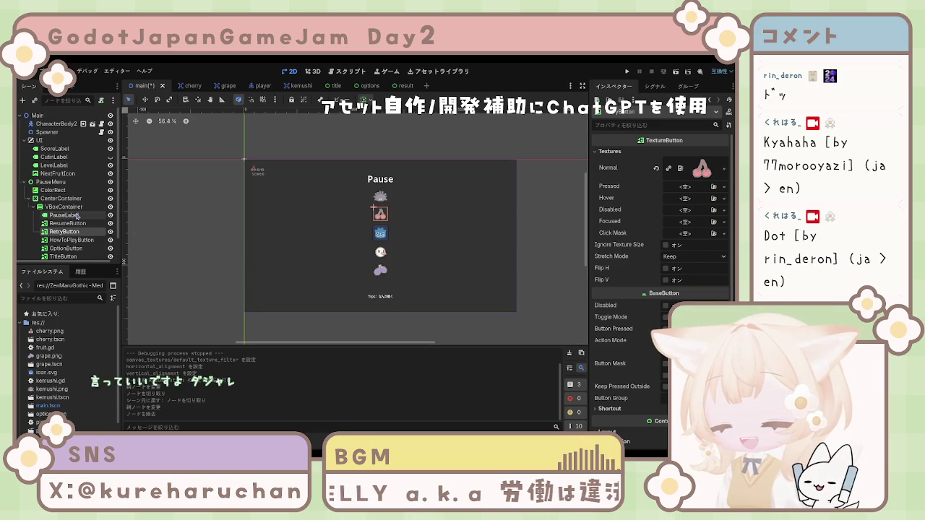
{"action": "left_click", "coordinate": [66, 125]}
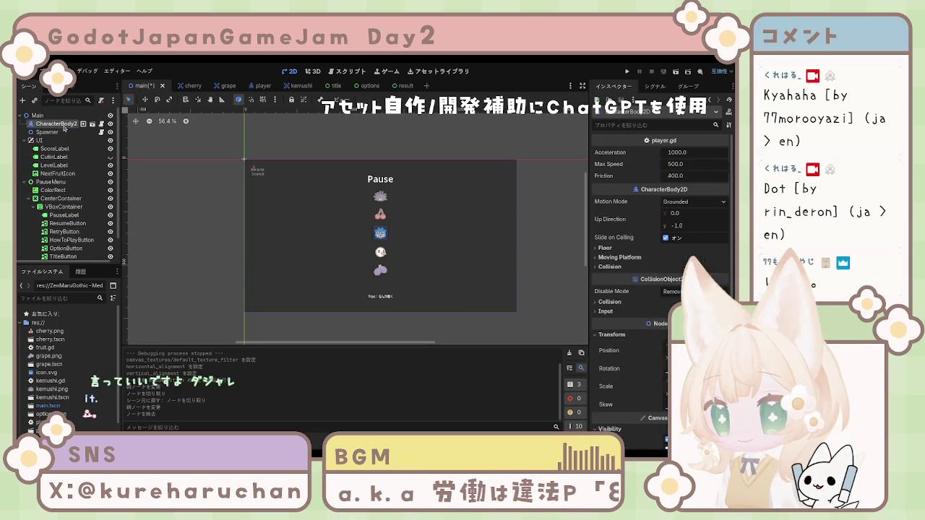
{"action": "scroll", "coordinate": [65, 180], "scroll_direction": "down", "scroll_amount": 1}
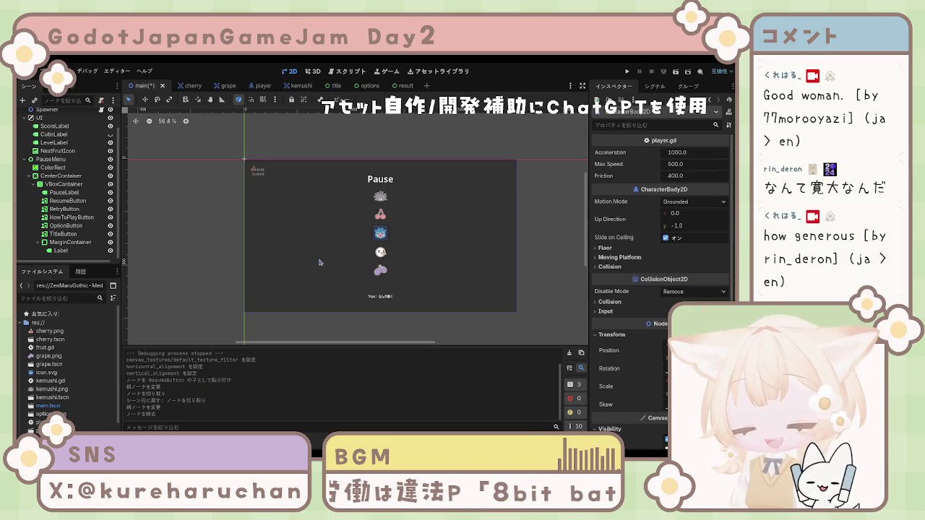
{"action": "left_click", "coordinate": [62, 250]}
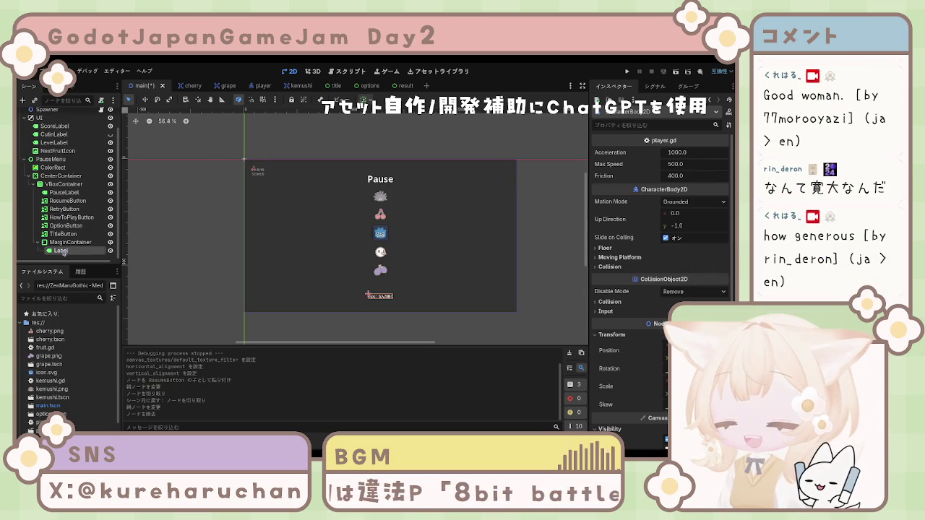
{"action": "left_click", "coordinate": [61, 242]}
{"action": "left_click", "coordinate": [60, 251]}
{"action": "left_click", "coordinate": [59, 243]}
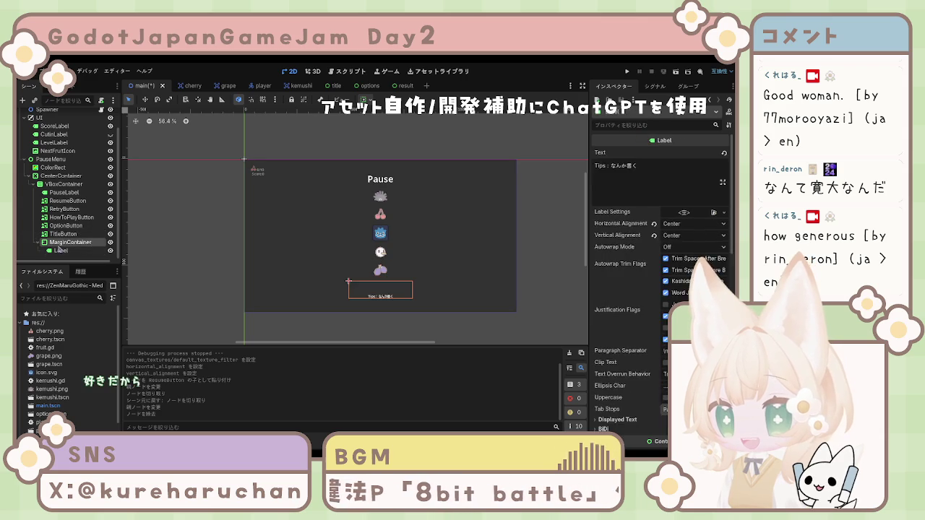
{"action": "left_click", "coordinate": [168, 211]}
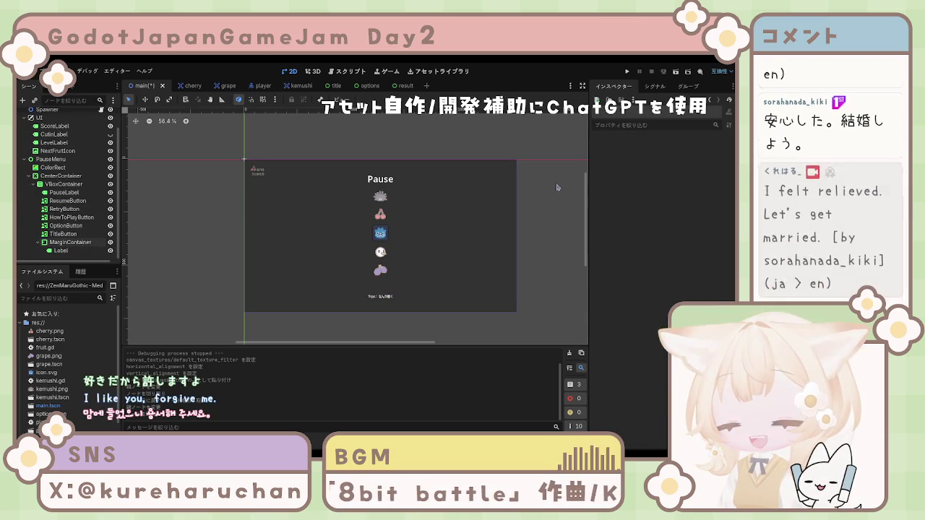
{"action": "scroll", "coordinate": [578, 140], "scroll_direction": "up", "scroll_amount": 5}
{"action": "scroll", "coordinate": [578, 139], "scroll_direction": "down", "scroll_amount": 5}
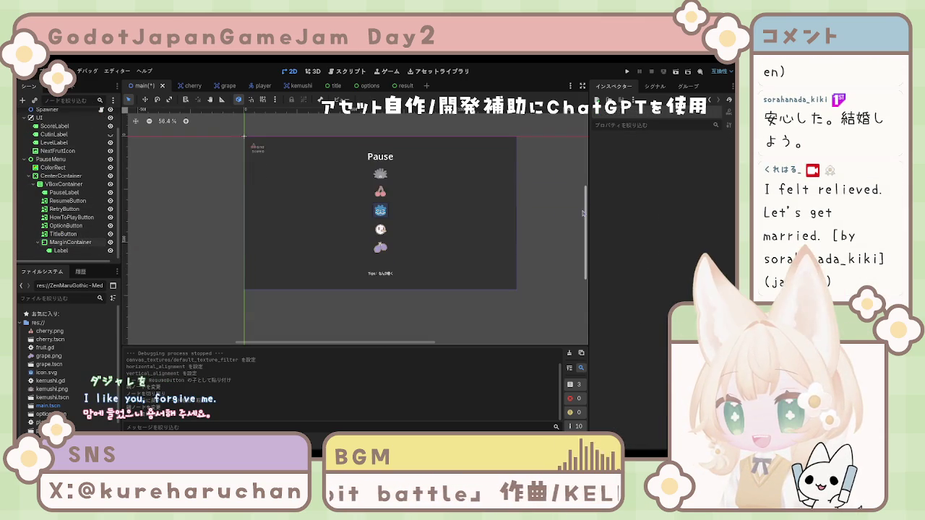
{"action": "scroll", "coordinate": [261, 200], "scroll_direction": "right", "scroll_amount": 2}
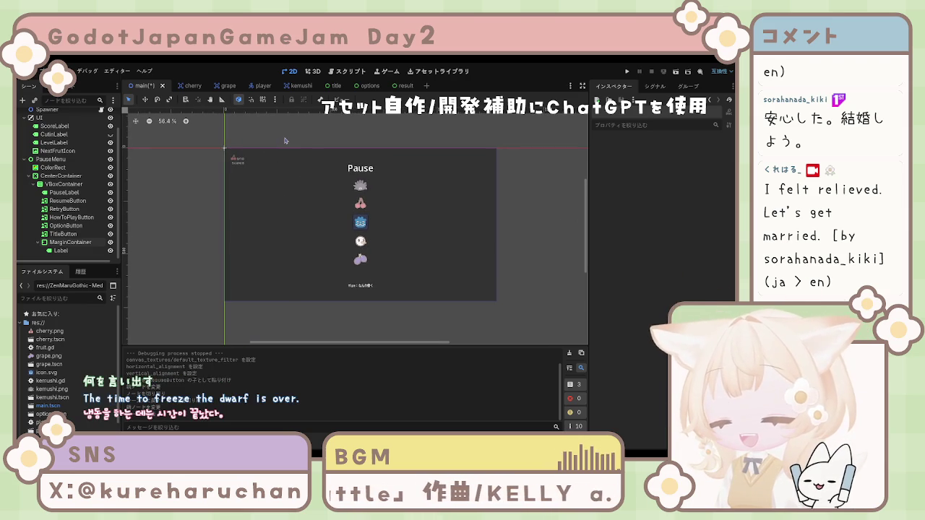
{"action": "key", "text": "ctrl+s"}
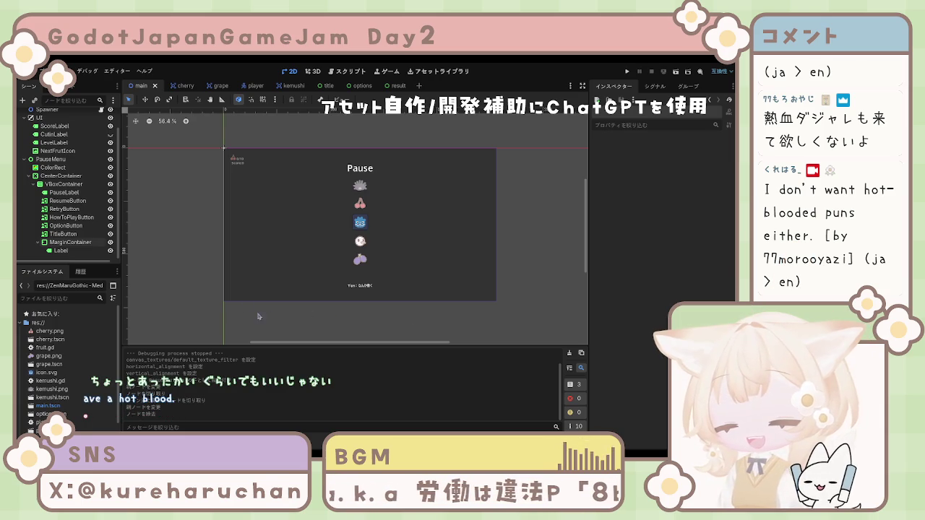
{"action": "left_click", "coordinate": [60, 250]}
{"action": "scroll", "coordinate": [62, 242], "scroll_direction": "up", "scroll_amount": 1}
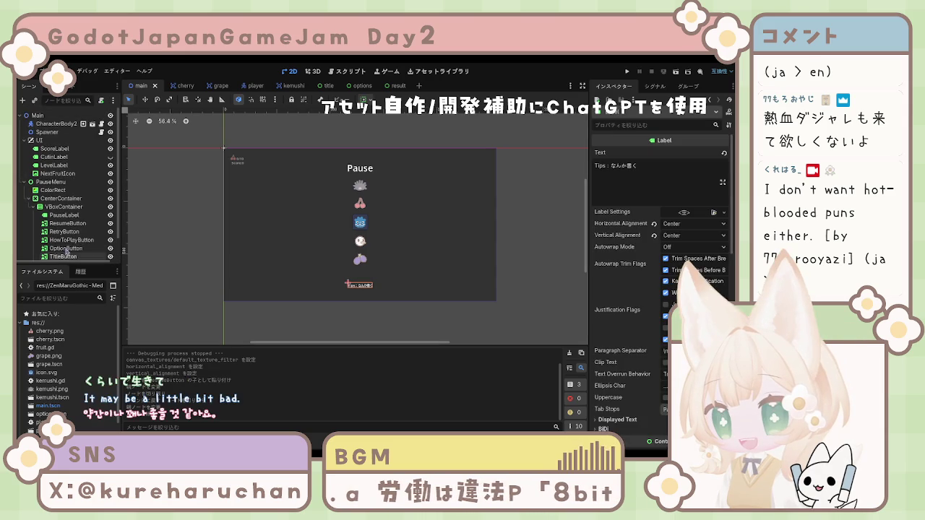
{"action": "scroll", "coordinate": [62, 231], "scroll_direction": "down", "scroll_amount": 1}
{"action": "left_click", "coordinate": [456, 296]}
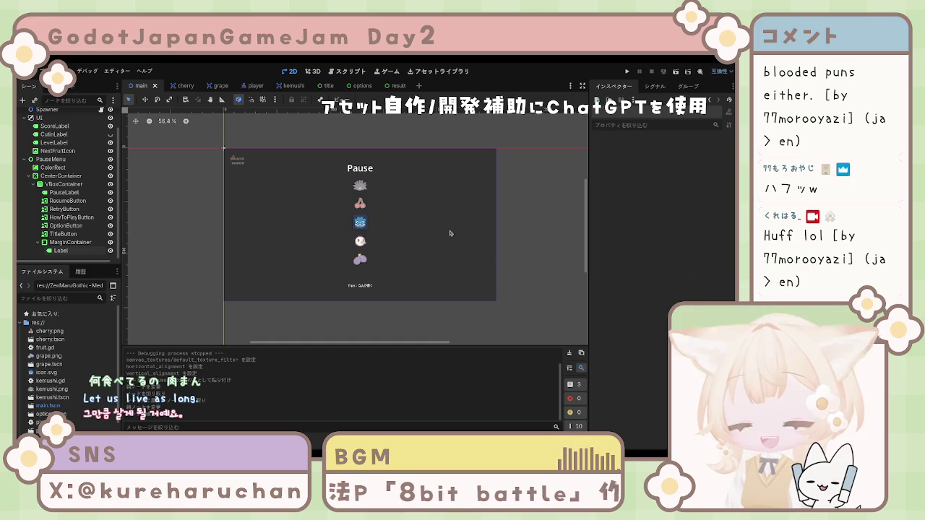
{"action": "scroll", "coordinate": [447, 220], "scroll_direction": "up", "scroll_amount": 2}
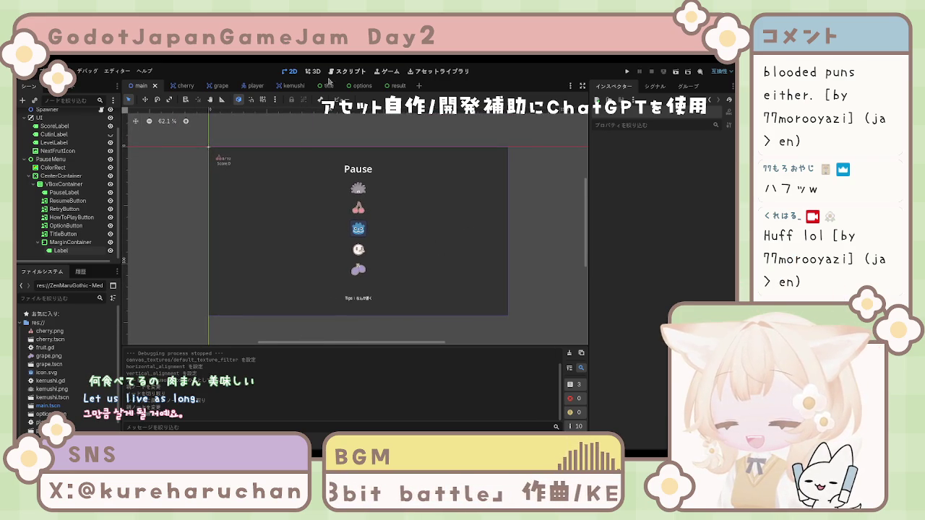
{"action": "left_click", "coordinate": [345, 72]}
{"action": "left_click", "coordinate": [312, 71]}
{"action": "left_click", "coordinate": [292, 71]}
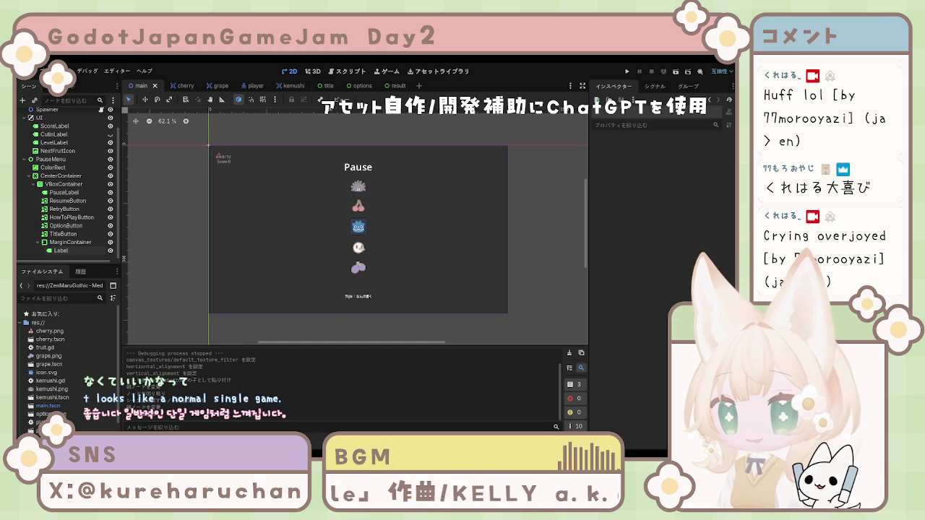
Flip through the title, options and result scene tabs, ending on the result scene.
{"action": "left_click", "coordinate": [323, 86]}
{"action": "left_click", "coordinate": [359, 87]}
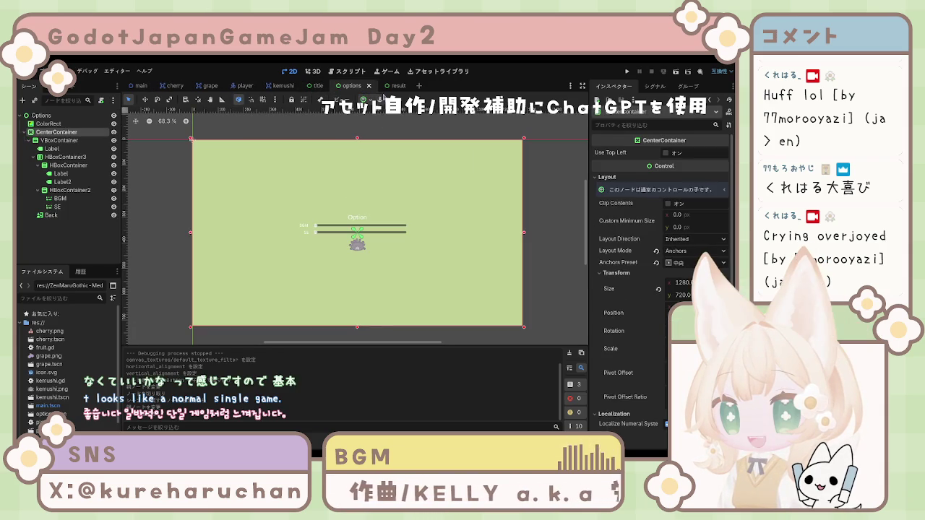
{"action": "left_click", "coordinate": [396, 87]}
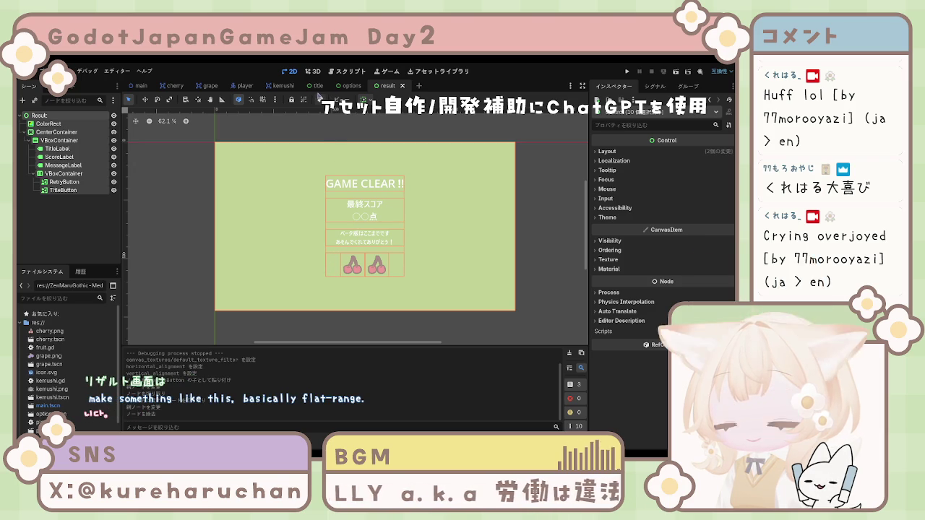
{"action": "left_click", "coordinate": [345, 86]}
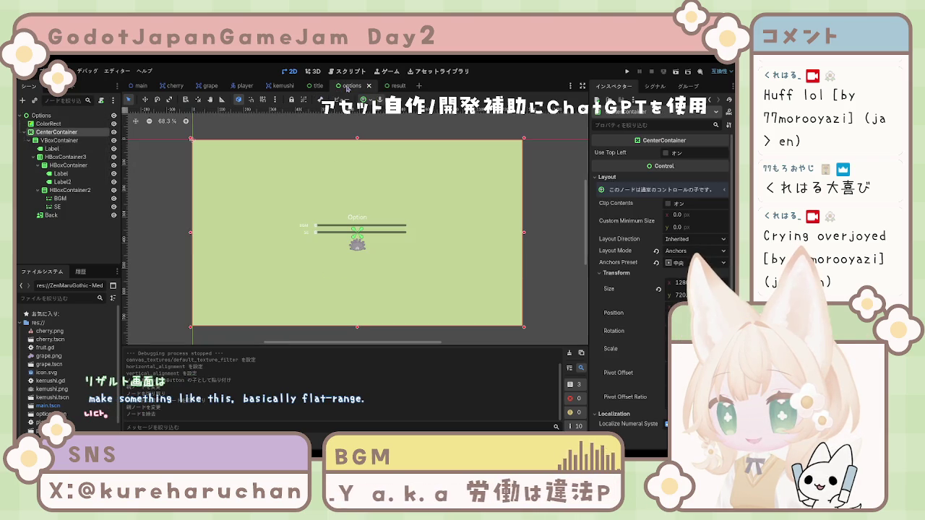
{"action": "left_click", "coordinate": [393, 89]}
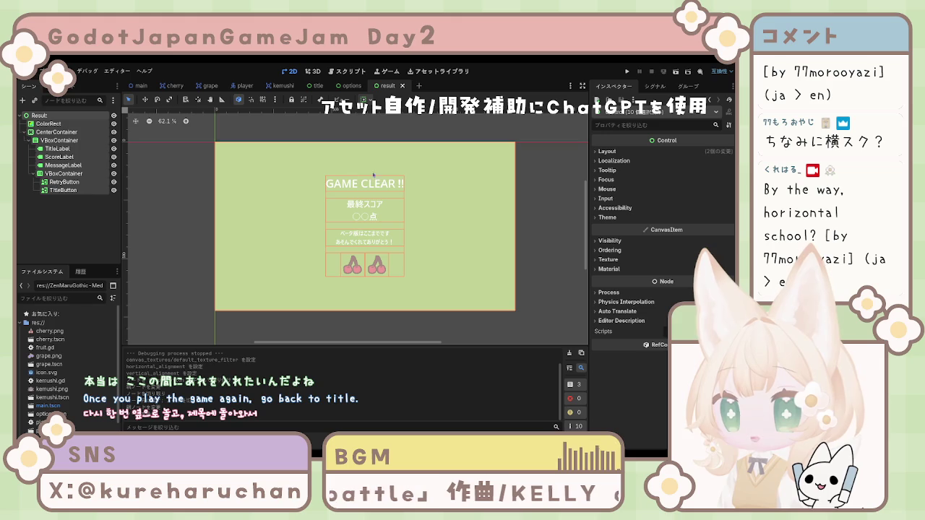
Inspect the result screen's RetryButton and score label.
{"action": "left_click", "coordinate": [73, 183]}
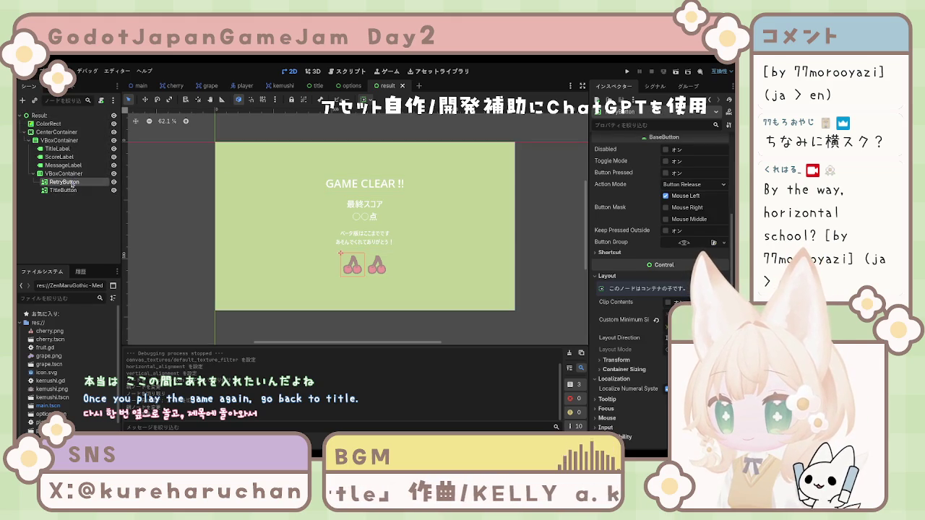
{"action": "left_click", "coordinate": [67, 158]}
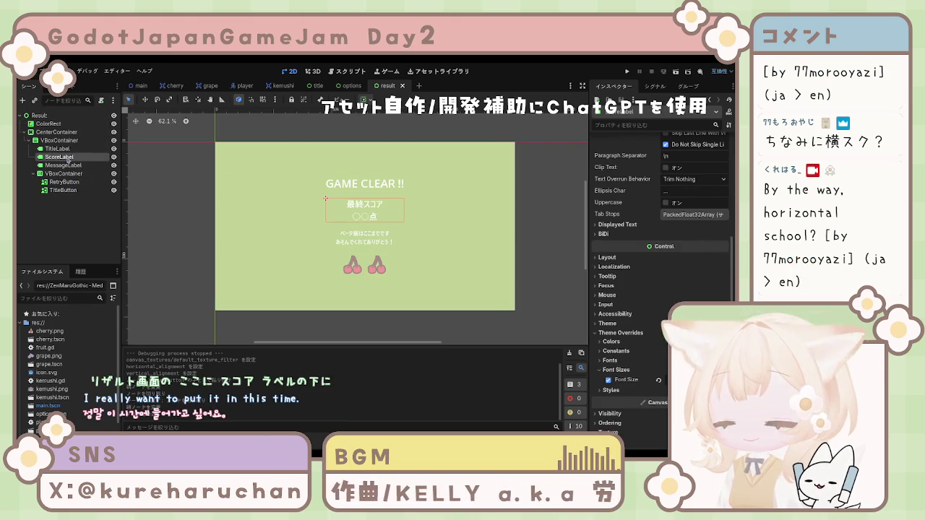
{"action": "left_click", "coordinate": [72, 202]}
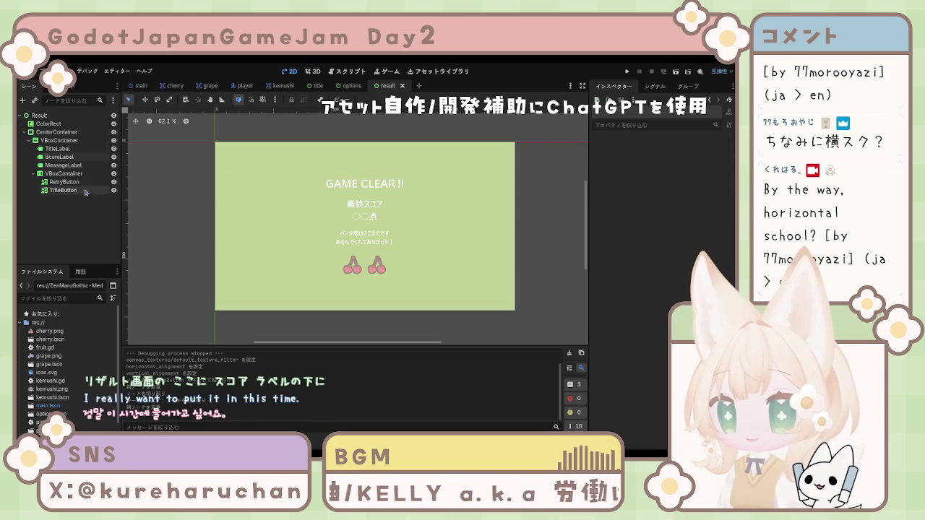